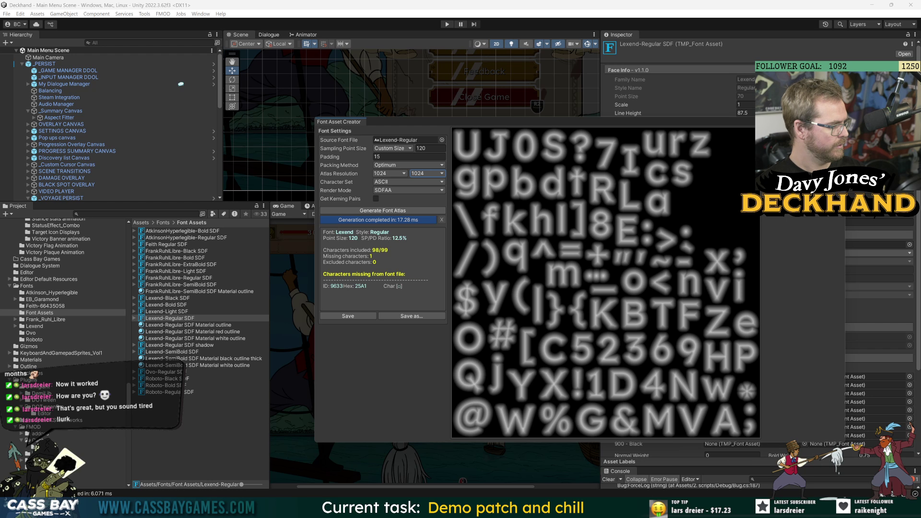
# Step: Briefly check the downloads folder in the file browser, then return to Unity
pyautogui.hotkey('alt', 'Tab')
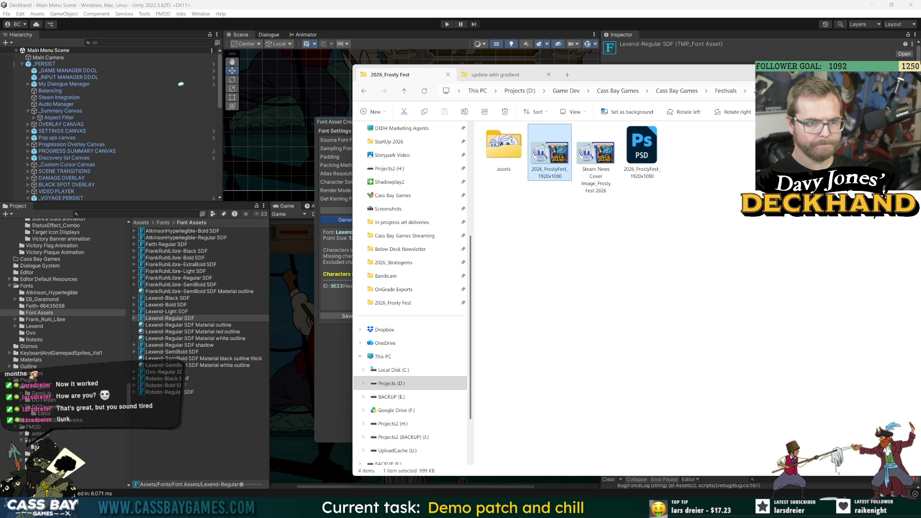
pyautogui.press('super+shift+Left')
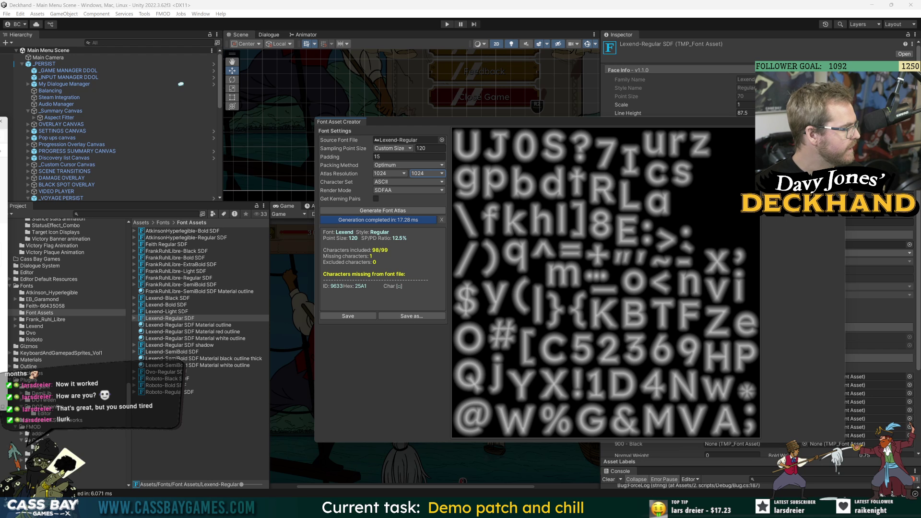
pyautogui.hotkey('alt', 'Tab')
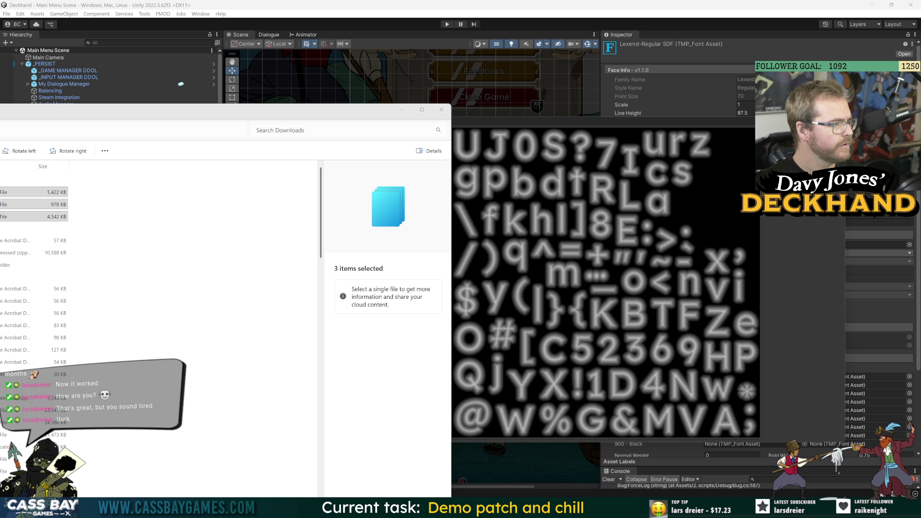
pyautogui.press('super+Down')
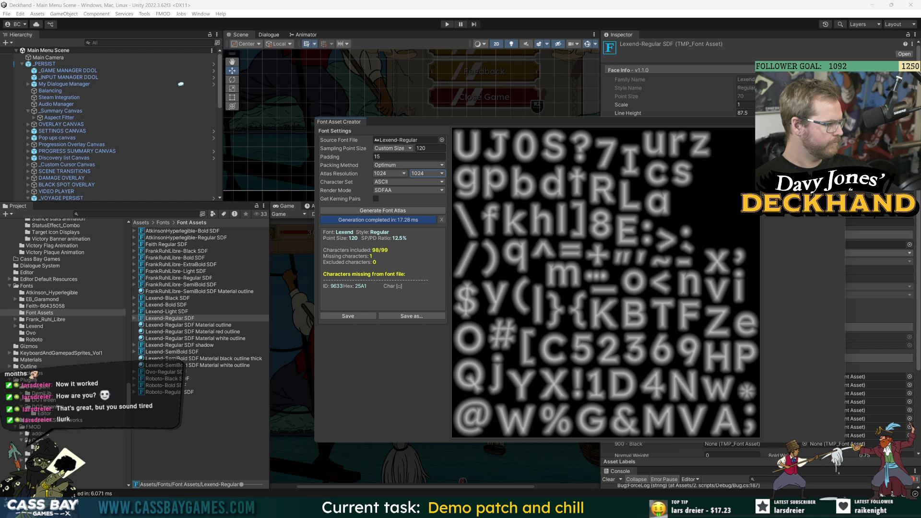
# Step: Regenerate the Lexend-Regular atlas with padding 20 and bring up the save prompt
pyautogui.click(393, 157)
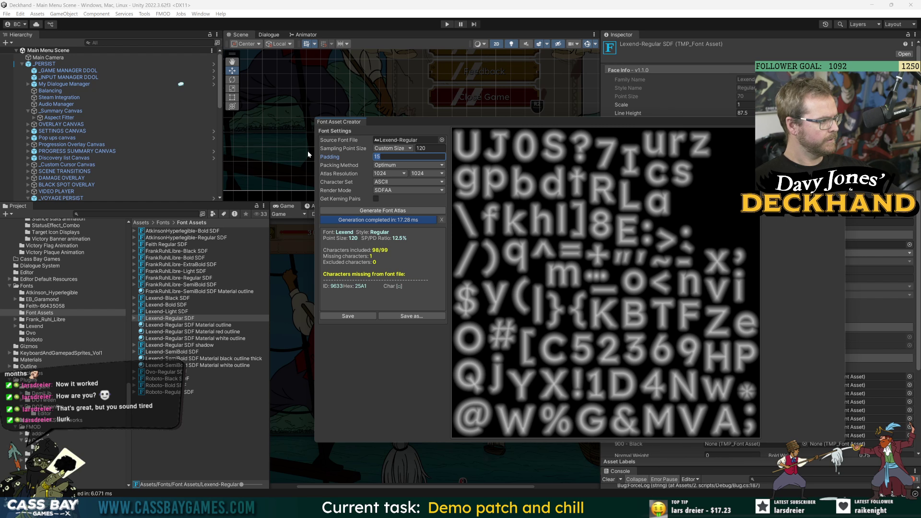
pyautogui.write('20')
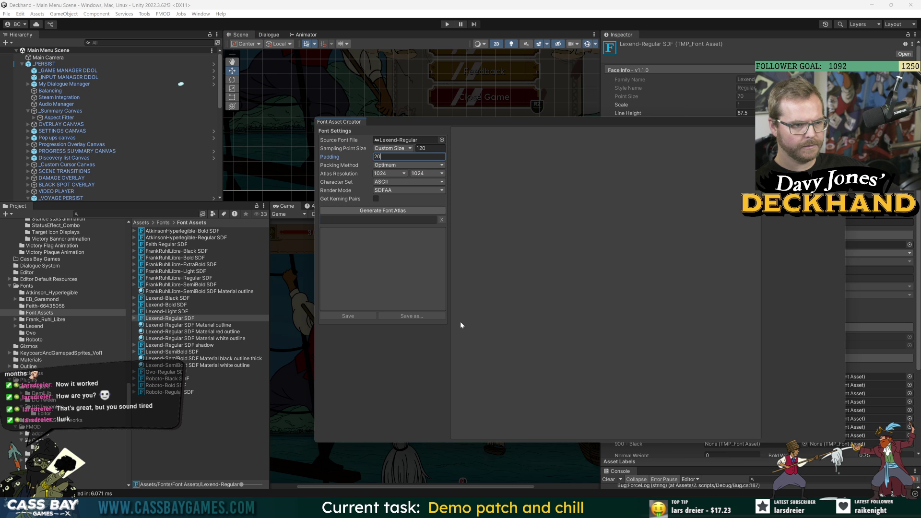
pyautogui.click(372, 211)
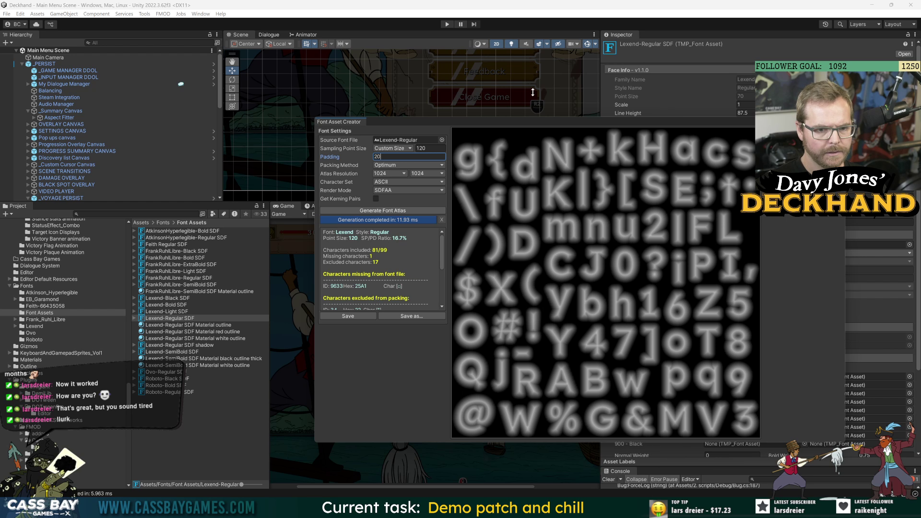
pyautogui.click(347, 317)
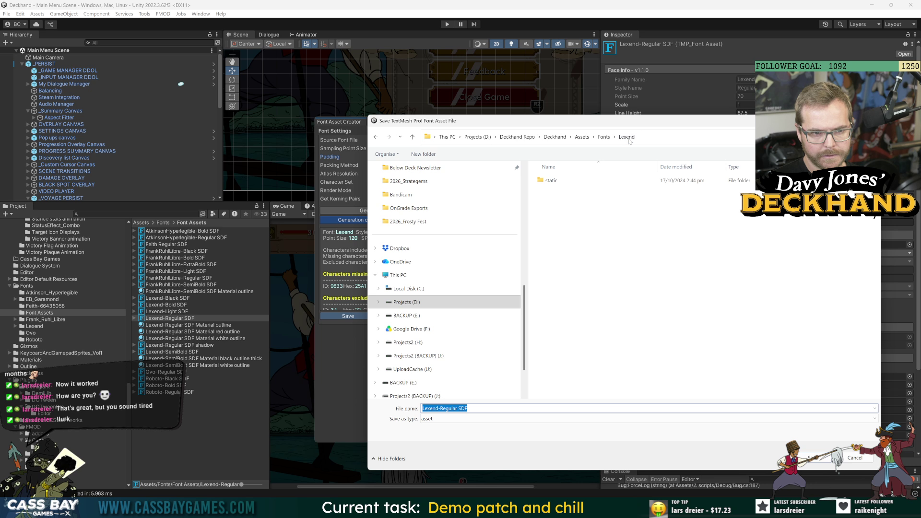
# Step: Reopen the font asset save prompt and browse to the Fonts > Font Assets folder
pyautogui.press('Return')
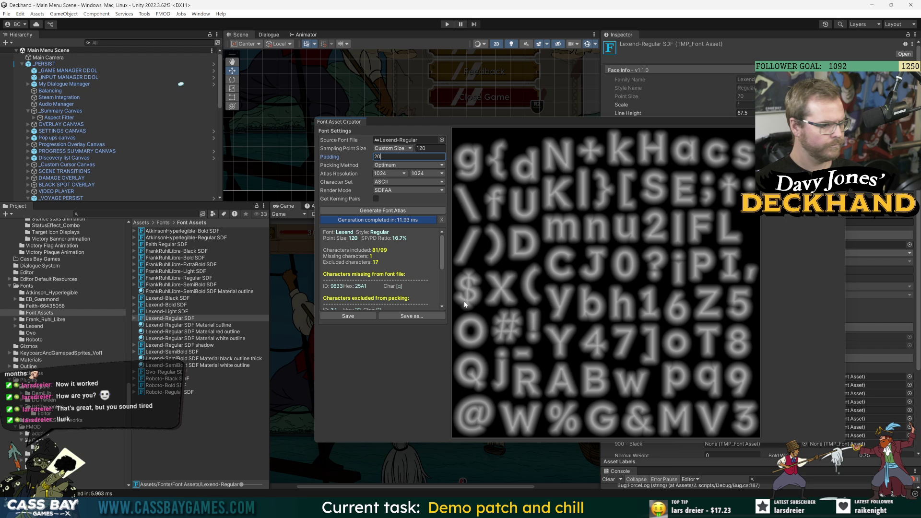
pyautogui.click(349, 316)
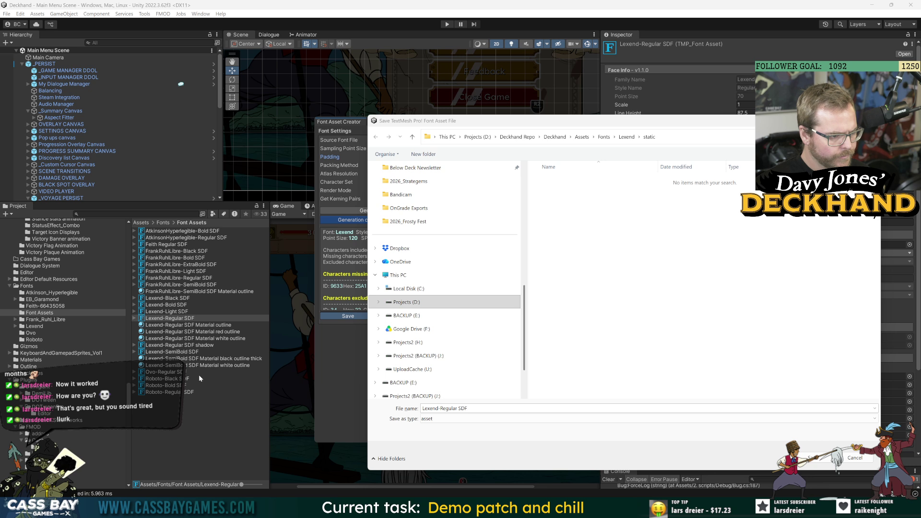
pyautogui.click(174, 322)
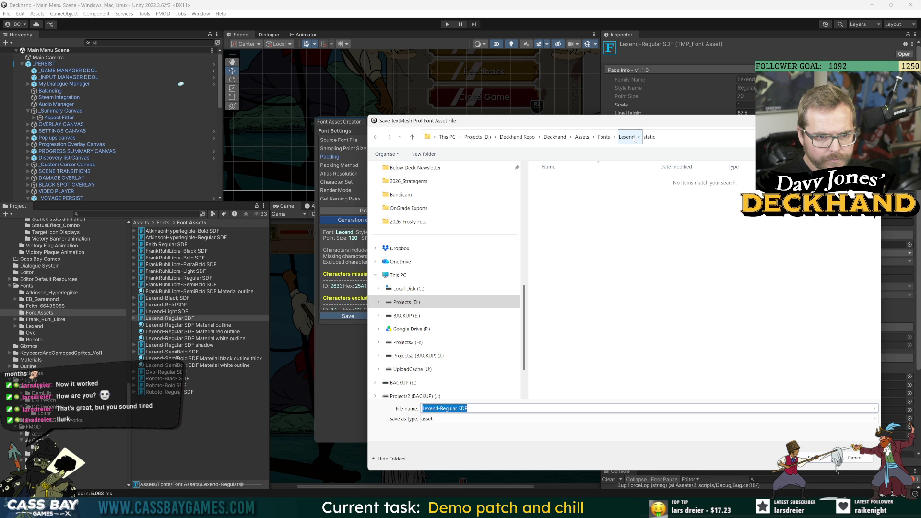
pyautogui.click(605, 137)
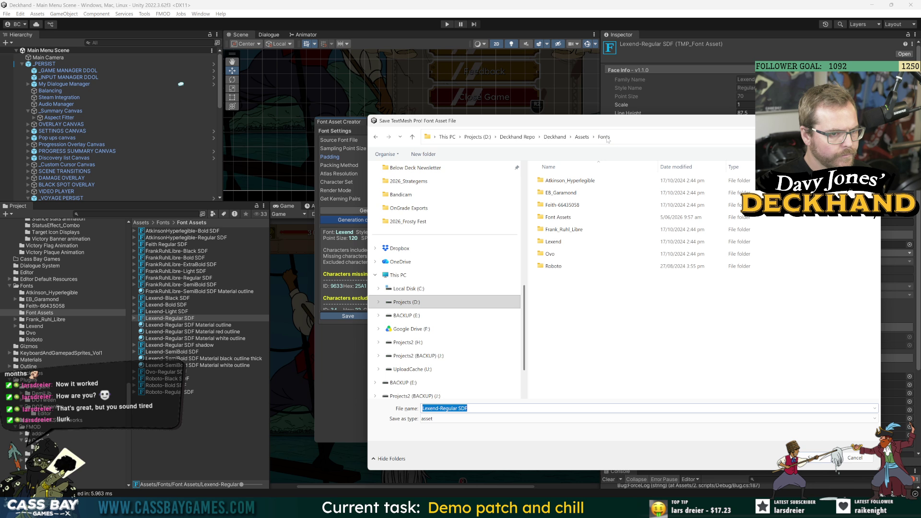
pyautogui.doubleClick(563, 218)
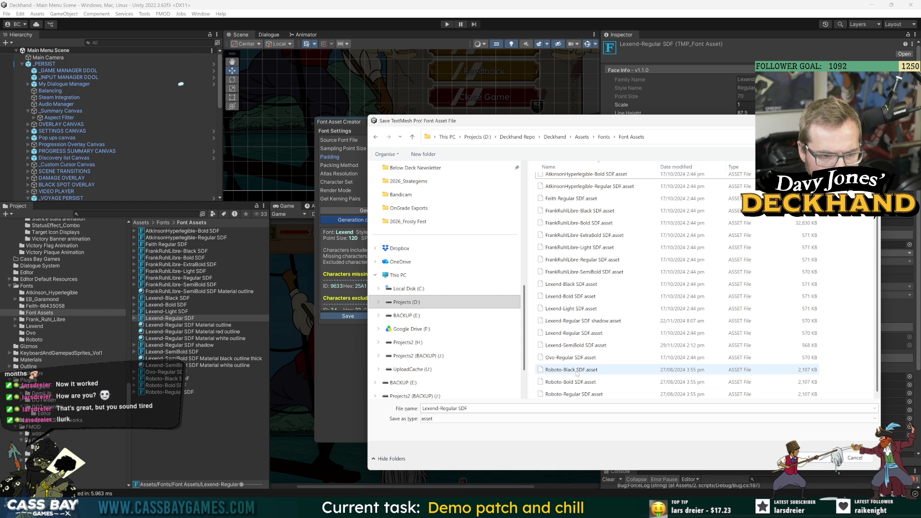
# Step: Overwrite Lexend-Regular SDF.asset with the new atlas and close the Font Asset Creator
pyautogui.click(575, 341)
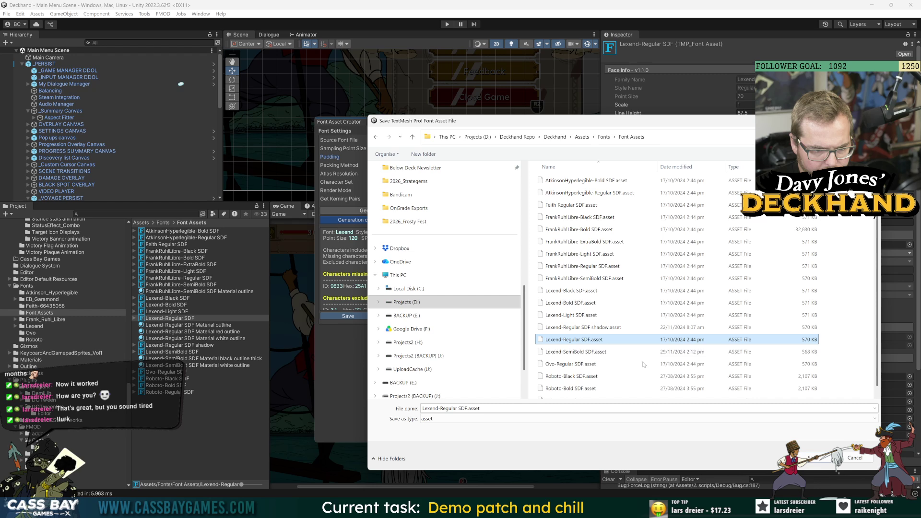
pyautogui.click(809, 457)
pyautogui.click(480, 256)
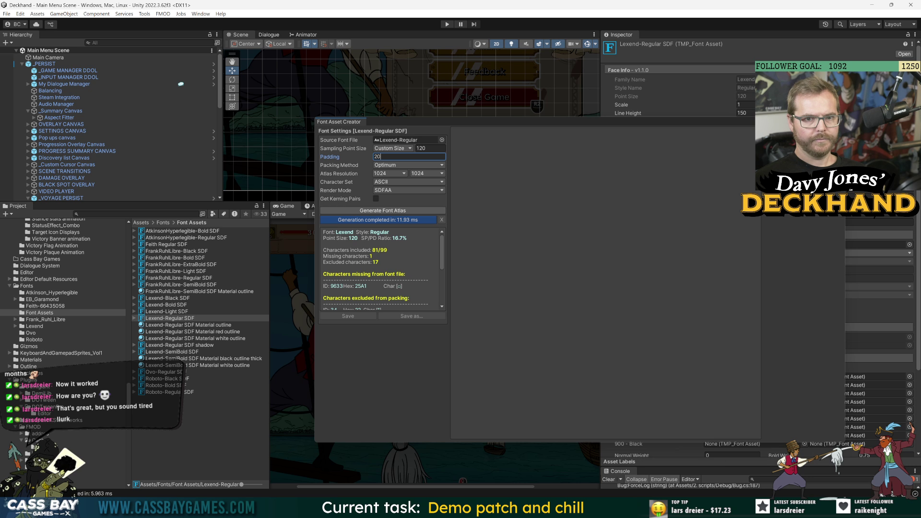
pyautogui.click(845, 119)
# Step: Resize the inspector panel and open the Font Asset Creator from the Window menu
pyautogui.moveTo(597, 302); pyautogui.dragTo(621, 287)
pyautogui.moveTo(721, 212); pyautogui.dragTo(651, 212)
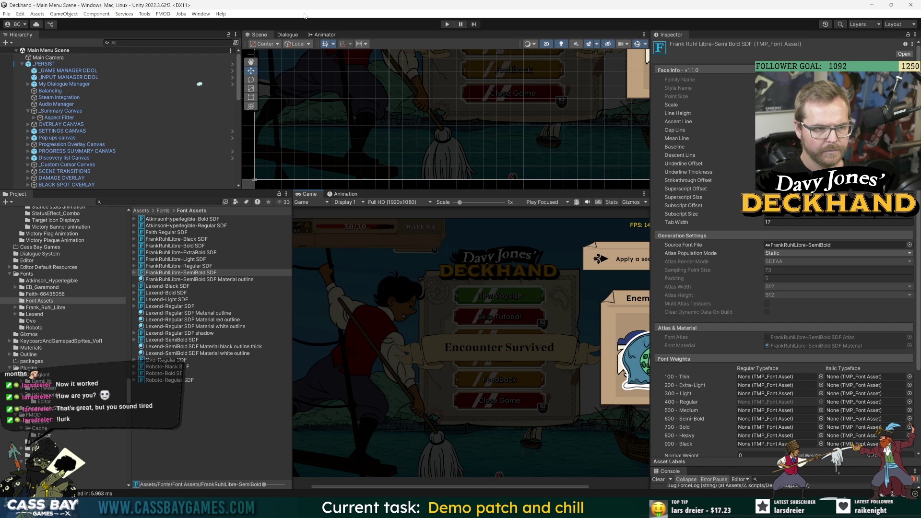
pyautogui.click(201, 14)
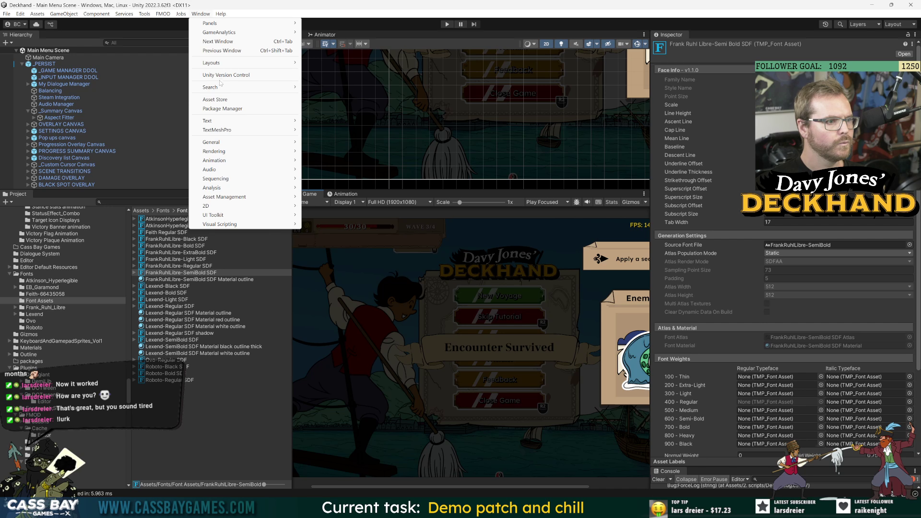
pyautogui.moveTo(227, 130)
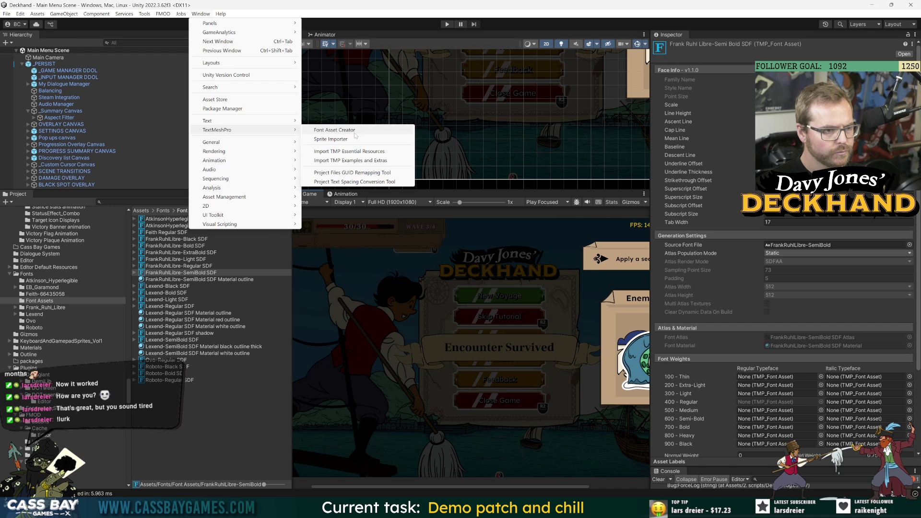
pyautogui.click(336, 130)
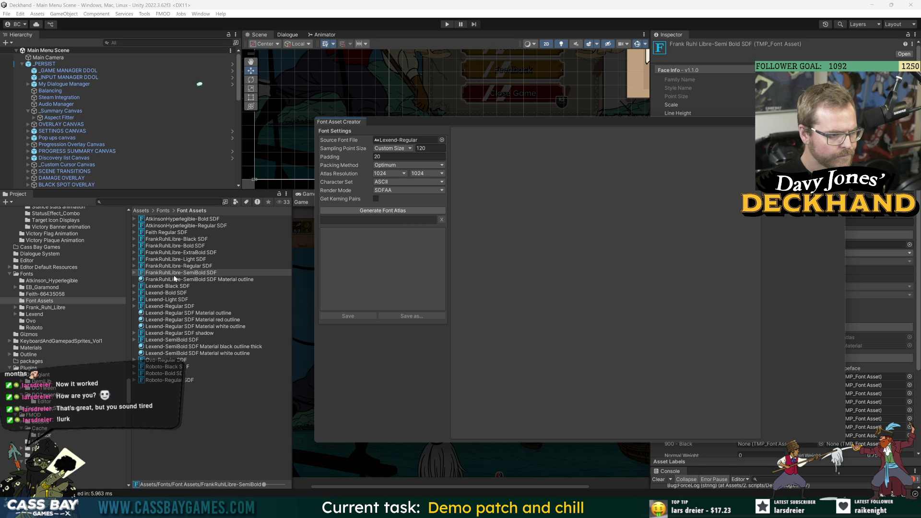
# Step: Choose FrankRuhlLibre-SemiBold as the source font and select its SDF asset in the Project window
pyautogui.click(442, 140)
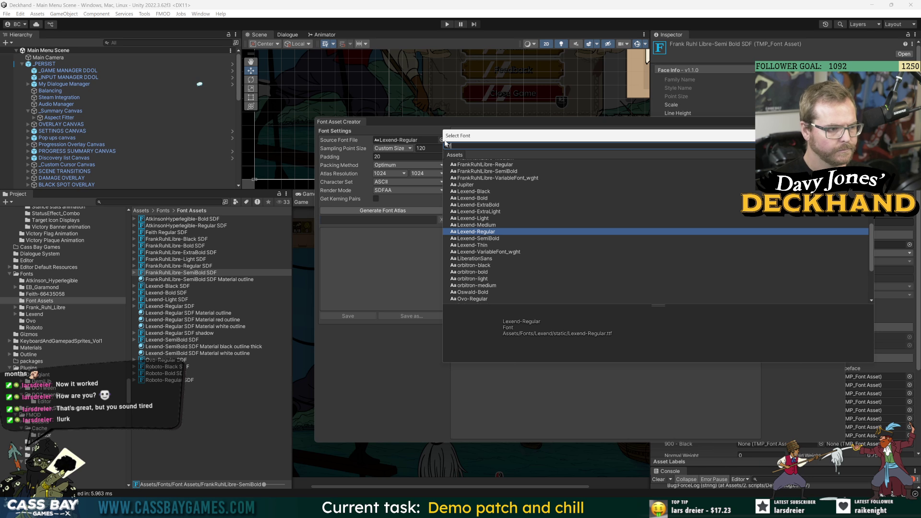
pyautogui.write('rankr')
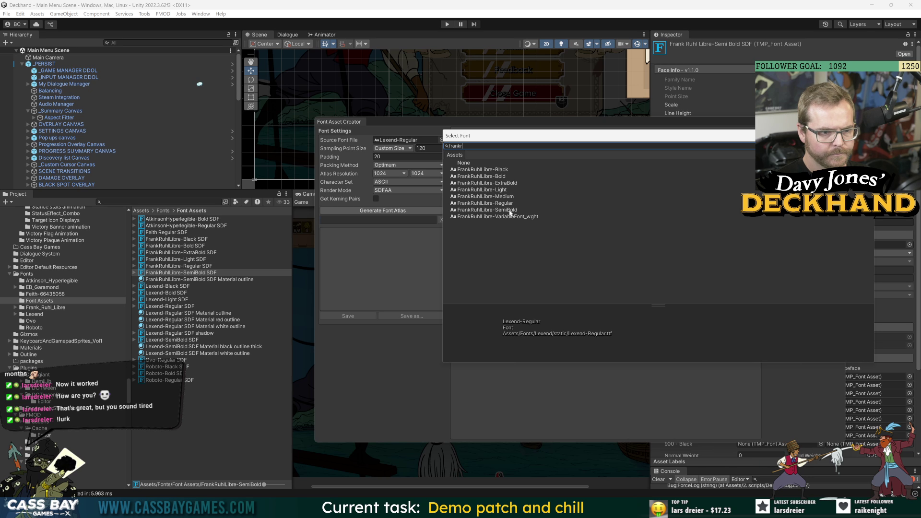
pyautogui.click(528, 210)
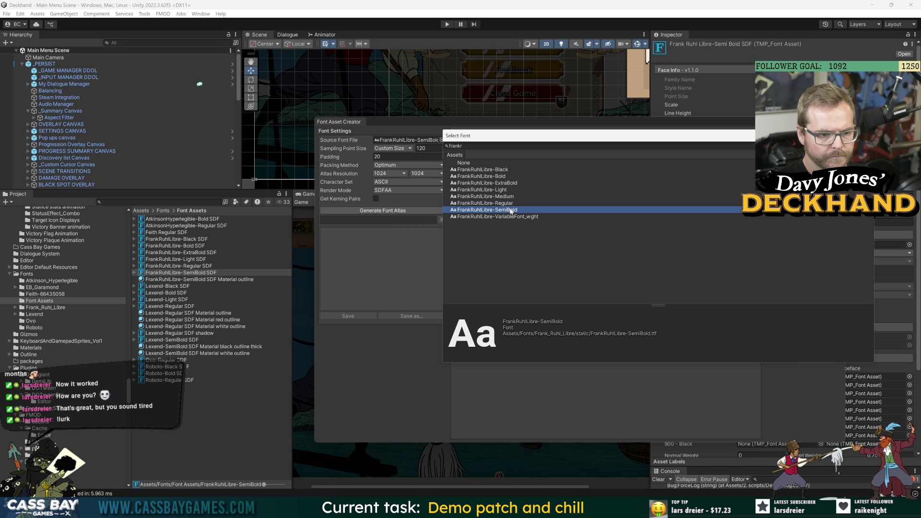
pyautogui.doubleClick(512, 210)
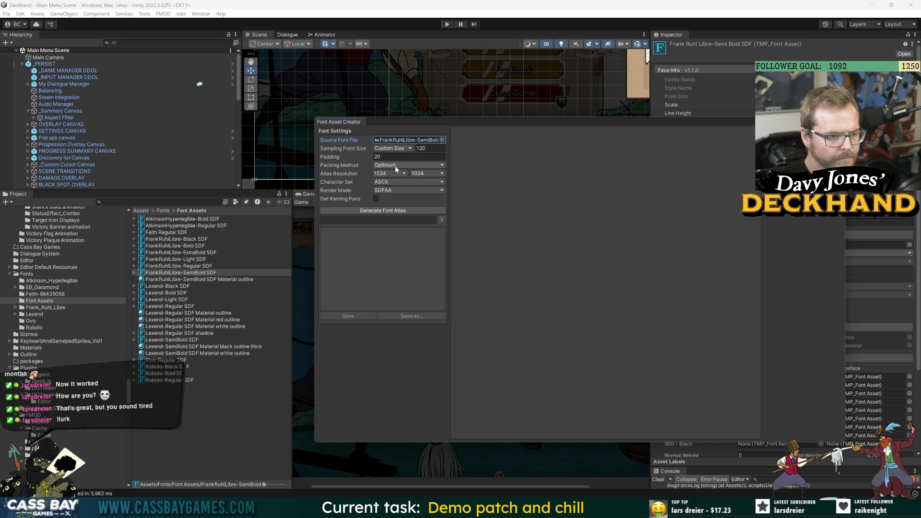
pyautogui.click(187, 273)
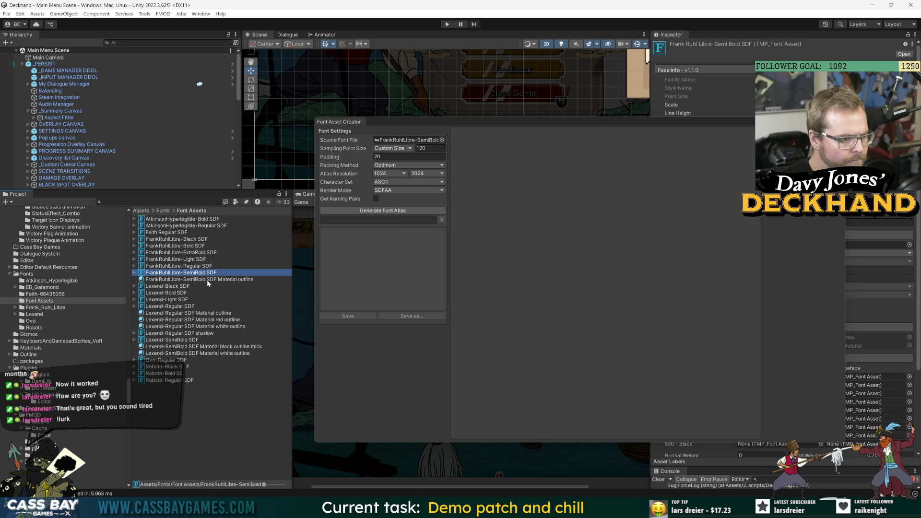
# Step: Re-pick FrankRuhlLibre-SemiBold from the font chooser and reselect its SDF asset
pyautogui.click(413, 141)
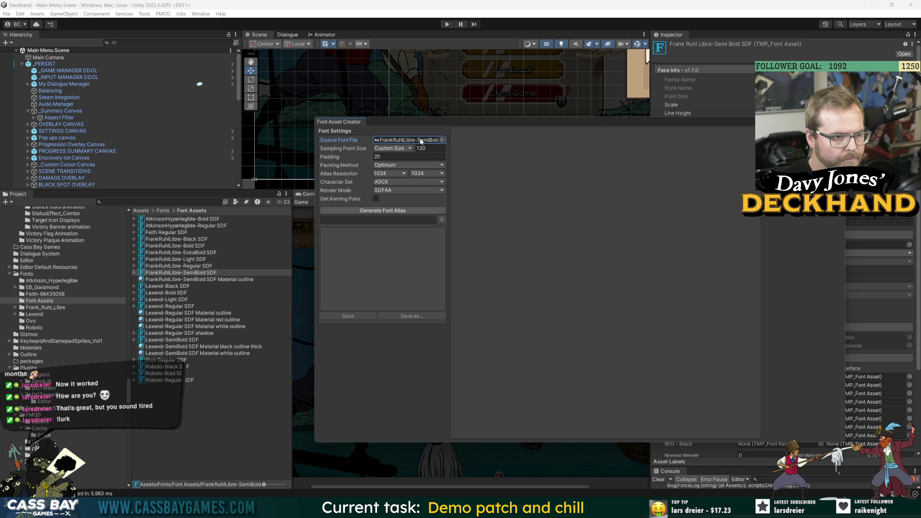
pyautogui.click(442, 140)
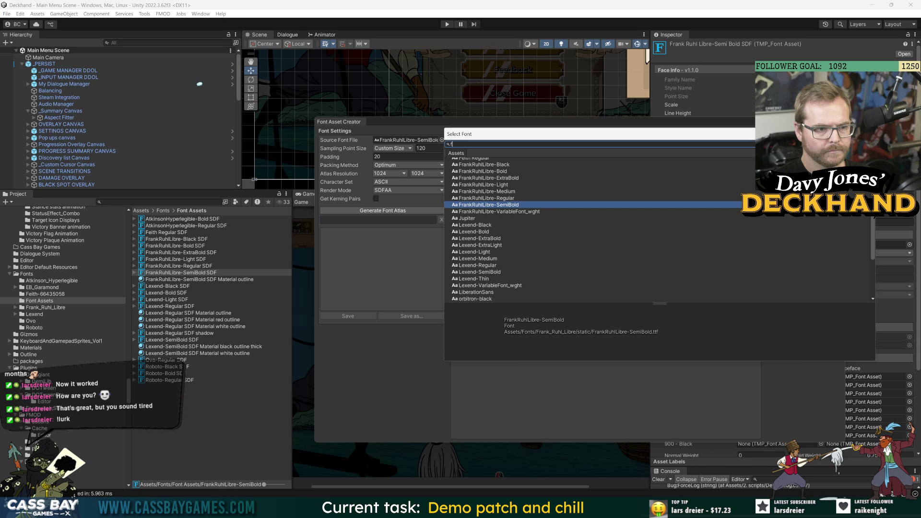
pyautogui.write('ra')
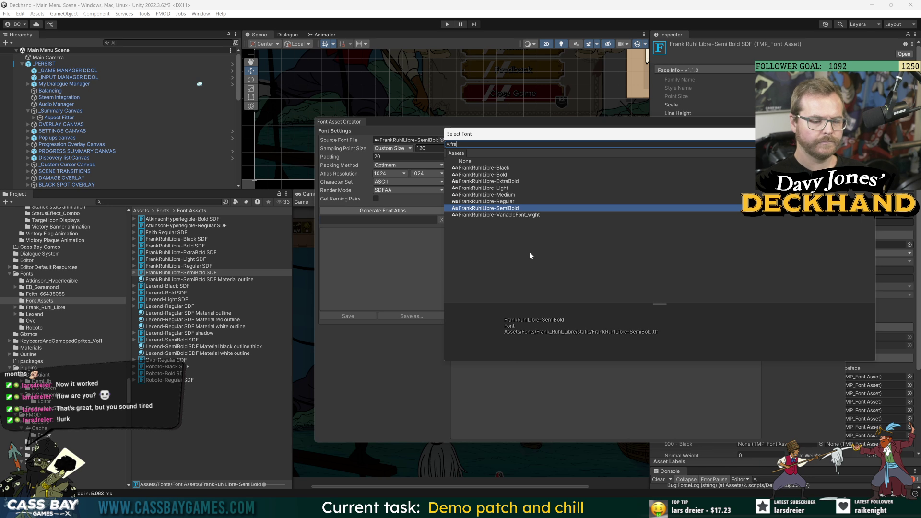
pyautogui.doubleClick(511, 208)
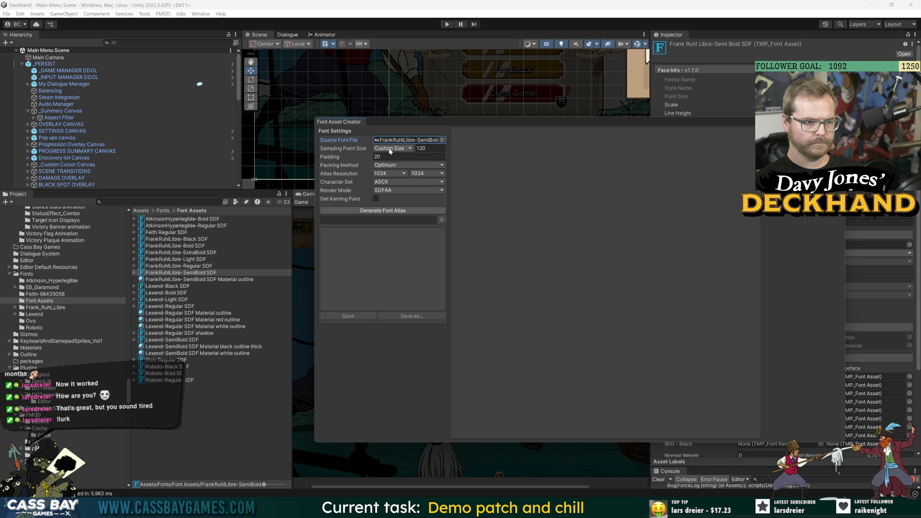
pyautogui.click(423, 148)
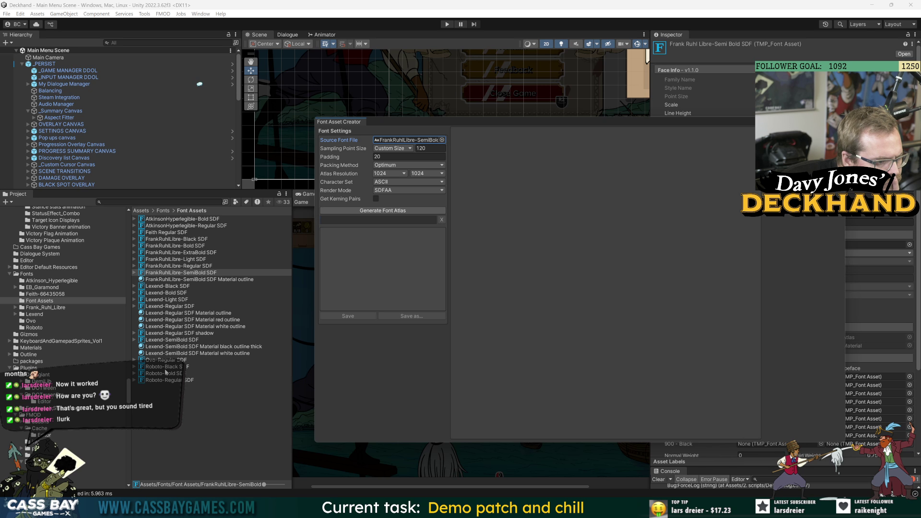
pyautogui.click(174, 275)
# Step: Expand the FrankRuhlLibre-SemiBold SDF asset and inspect its Atlas texture and Material sub-assets
pyautogui.rightClick(164, 273)
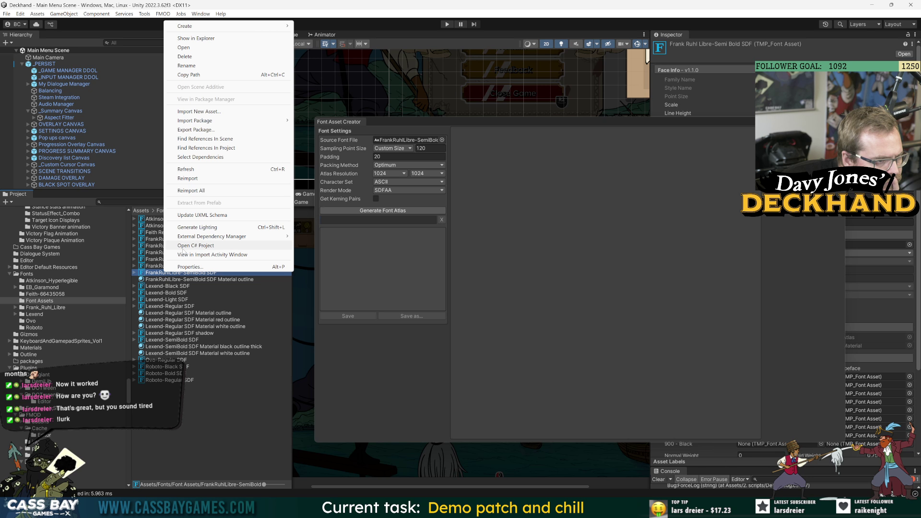
pyautogui.moveTo(200, 29)
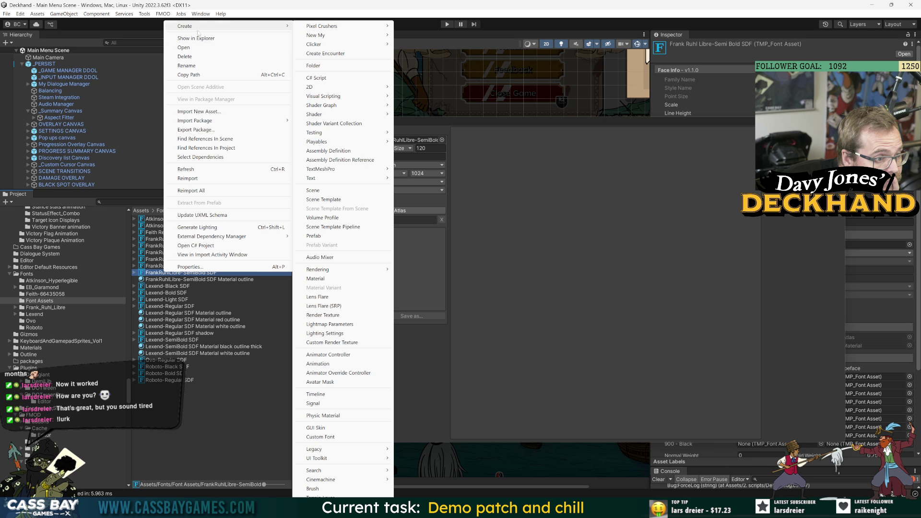
pyautogui.press('Escape')
pyautogui.click(134, 273)
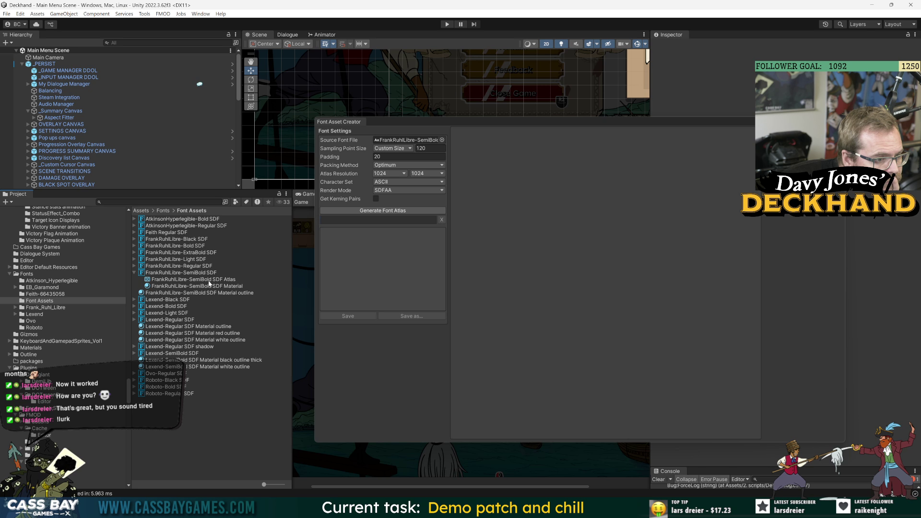
pyautogui.click(183, 280)
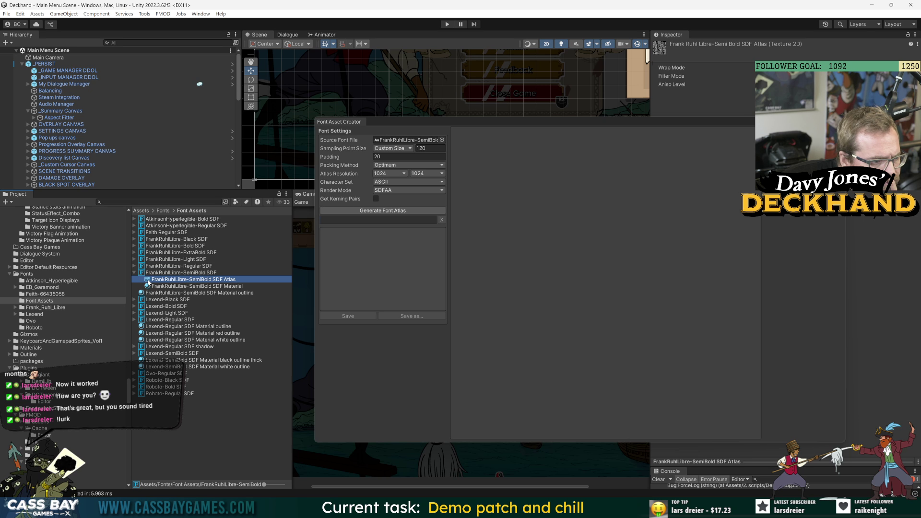
pyautogui.click(164, 273)
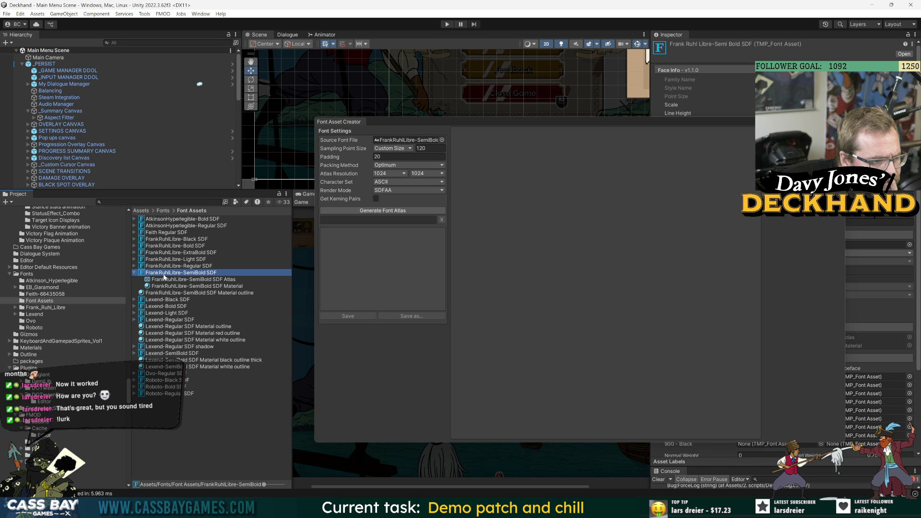
pyautogui.click(359, 124)
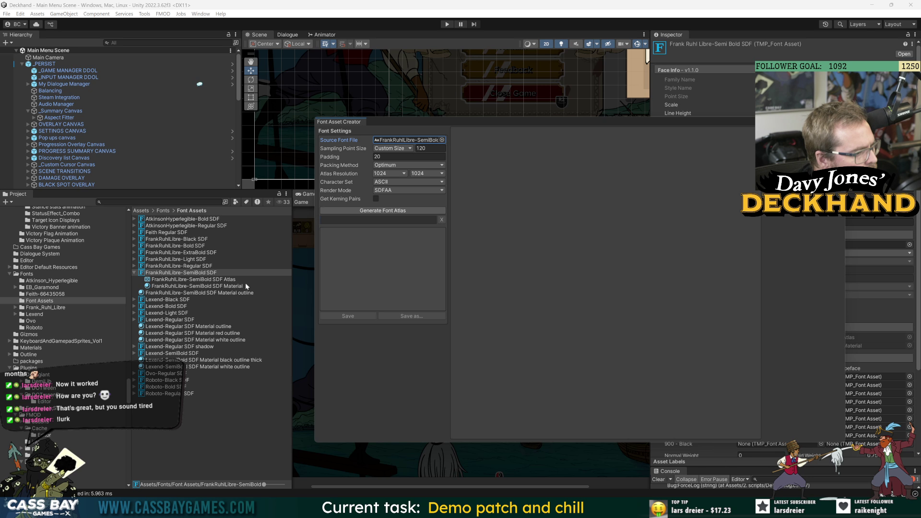
pyautogui.click(205, 286)
# Step: Keep FrankRuhlLibre-SemiBold as the source font and shift the Font Asset Creator window left
pyautogui.click(192, 272)
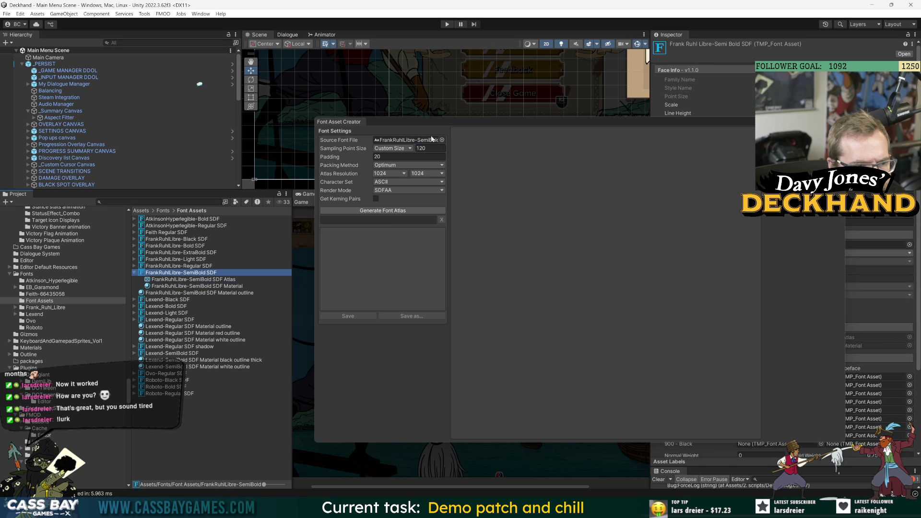
pyautogui.click(442, 139)
pyautogui.scroll(-10, 537, 232)
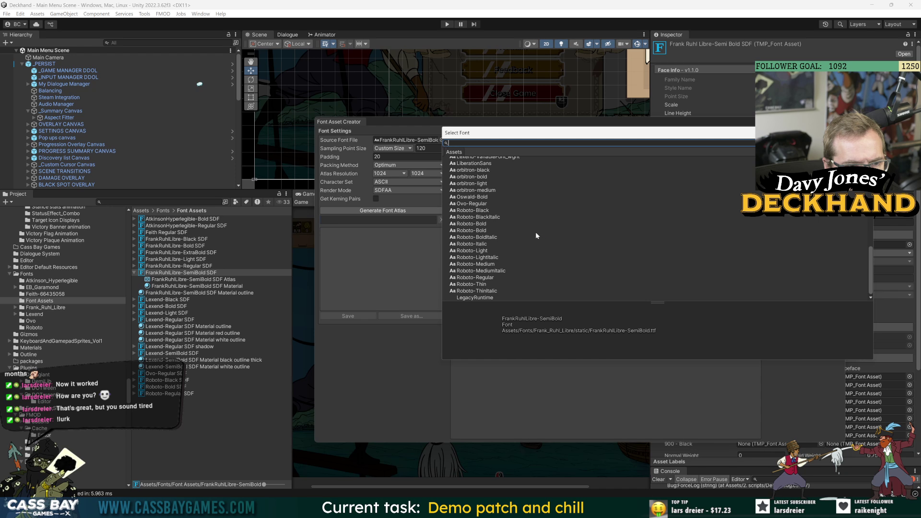
pyautogui.scroll(8, 552, 249)
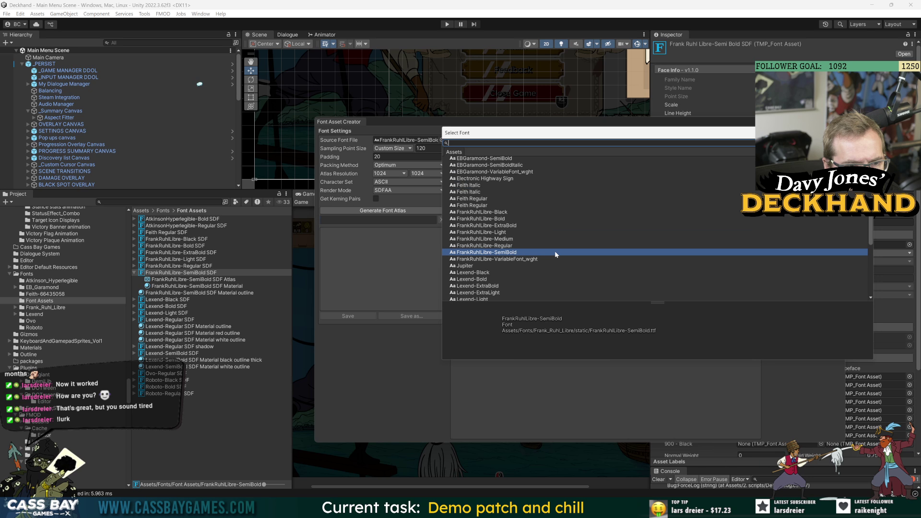
pyautogui.doubleClick(489, 253)
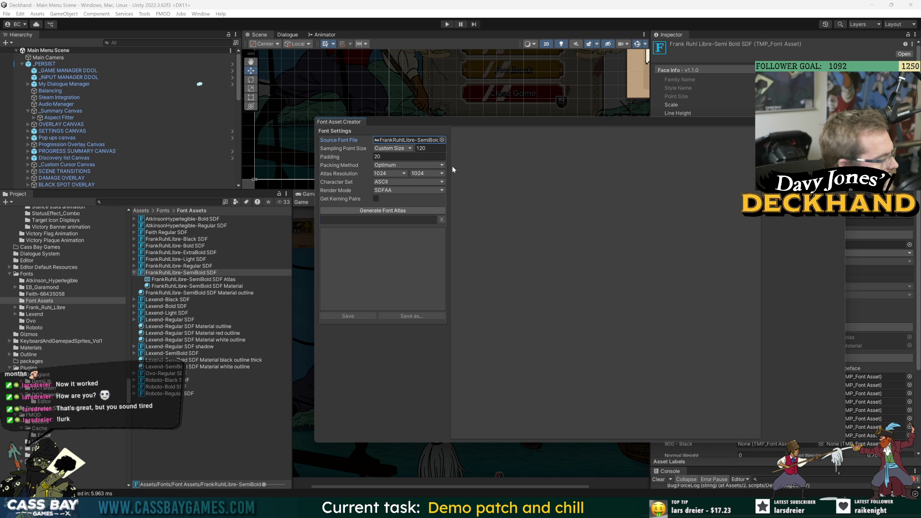
pyautogui.moveTo(314, 139)
pyautogui.mouseDown()
pyautogui.moveTo(232, 138)
pyautogui.moveTo(277, 139)
pyautogui.moveTo(268, 138)
pyautogui.mouseUp()
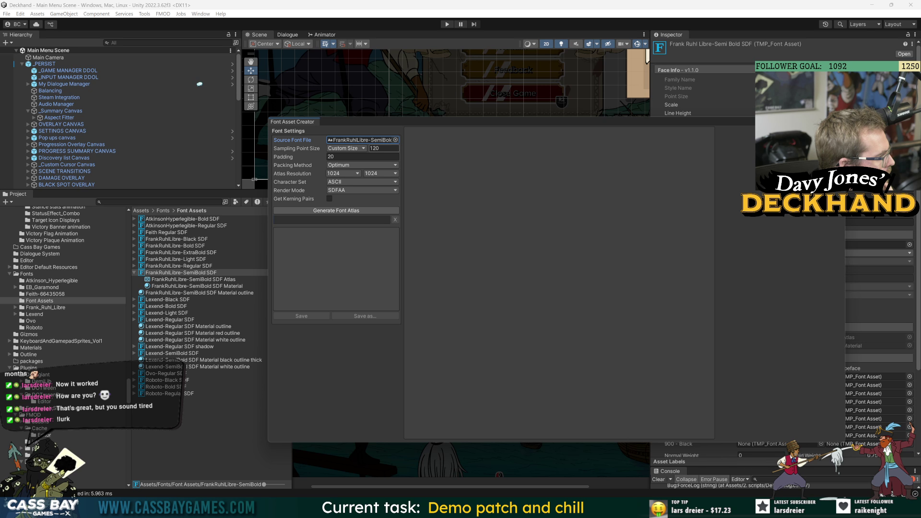
# Step: Set sampling point size to 100, generate the atlas (98 of 99 characters), and start saving
pyautogui.click(383, 148)
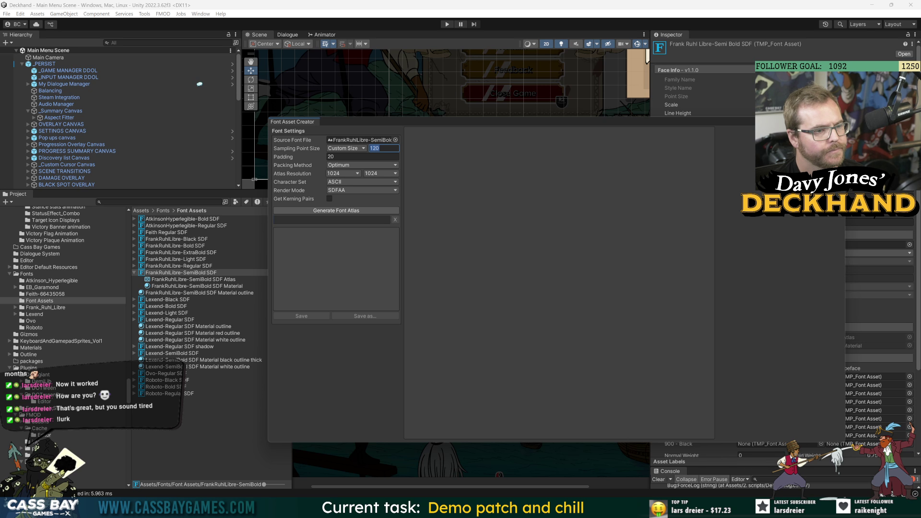
pyautogui.write('100')
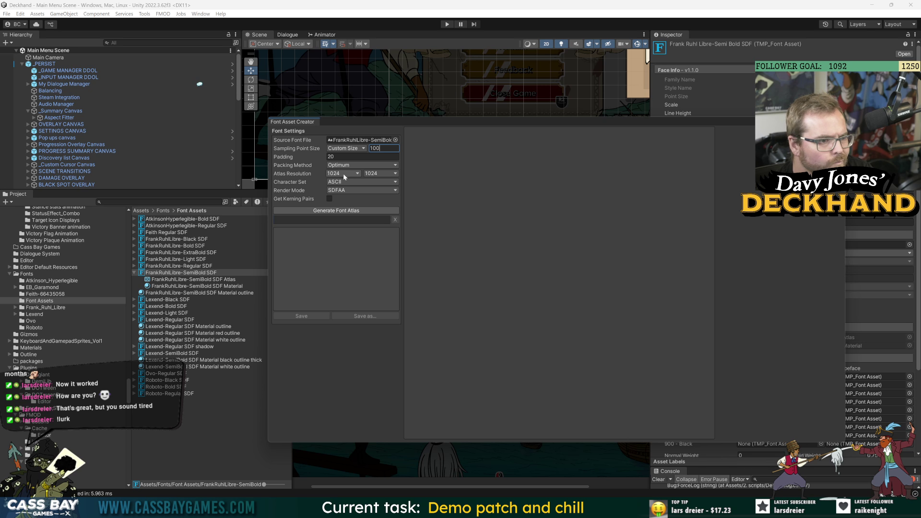
pyautogui.click(324, 212)
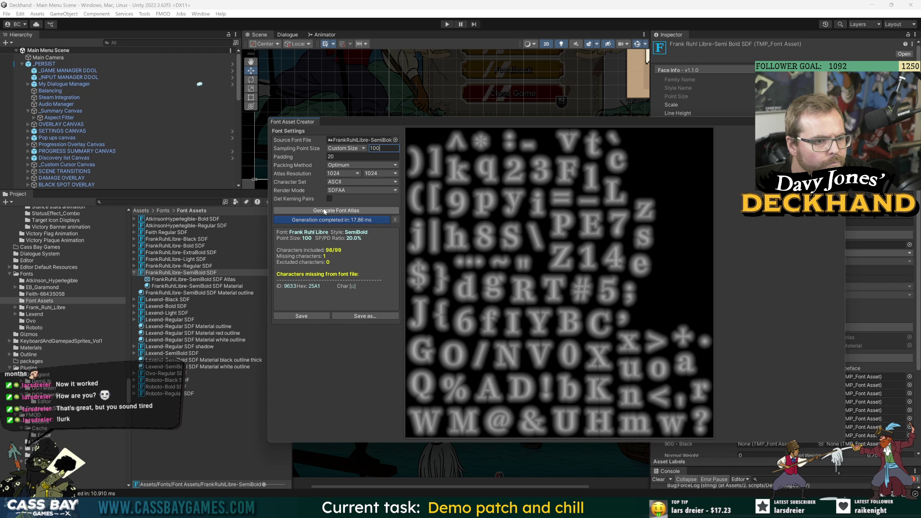
pyautogui.click(302, 316)
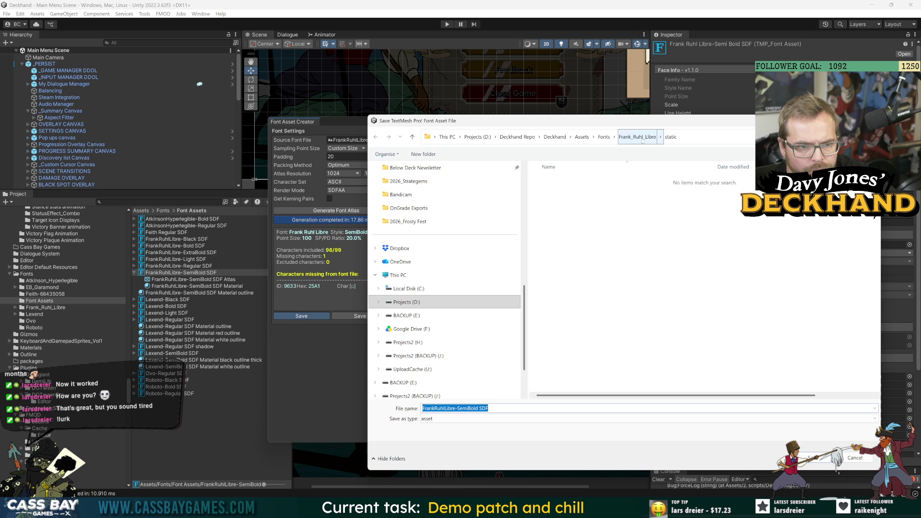
# Step: Browse the save dialog from the Fonts folder into Font Assets
pyautogui.click(604, 137)
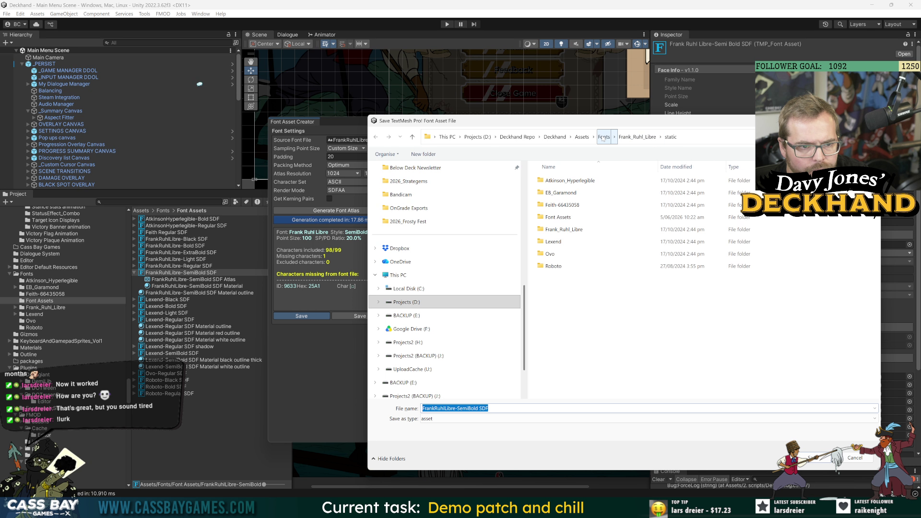
pyautogui.doubleClick(561, 229)
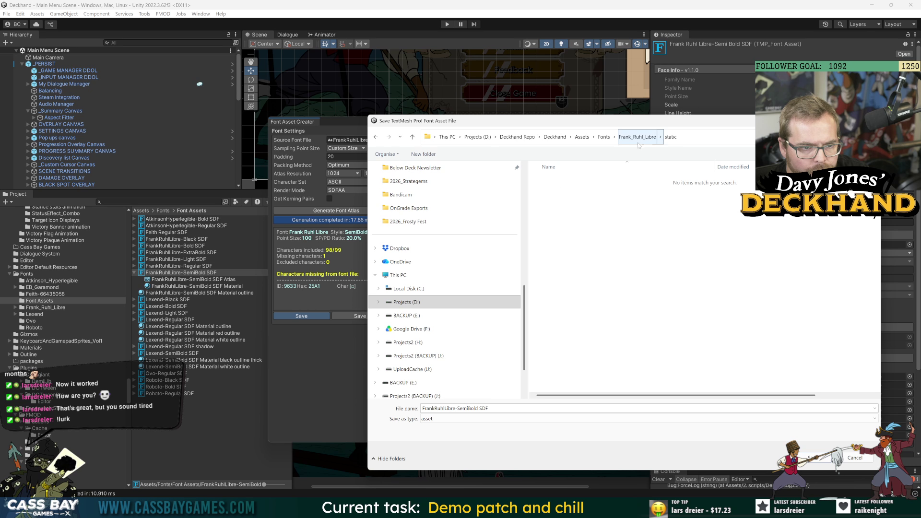
pyautogui.click(604, 138)
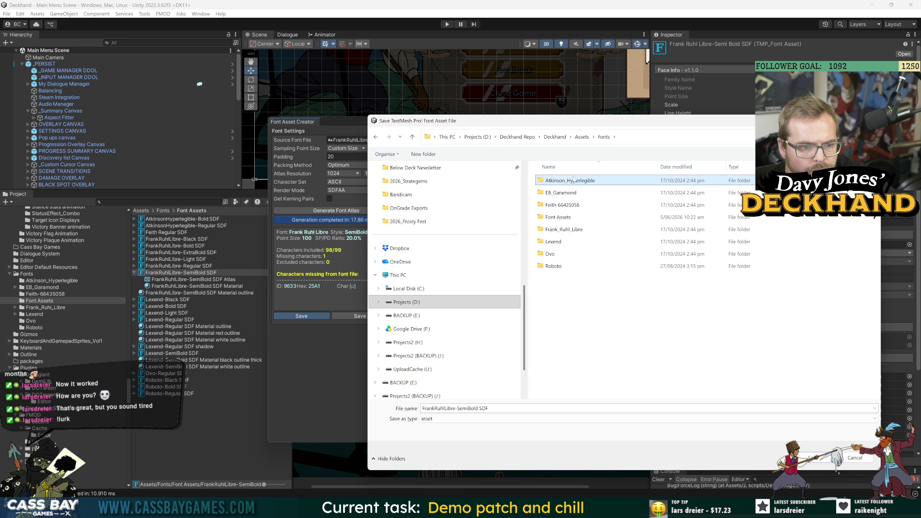
pyautogui.click(557, 229)
pyautogui.doubleClick(558, 217)
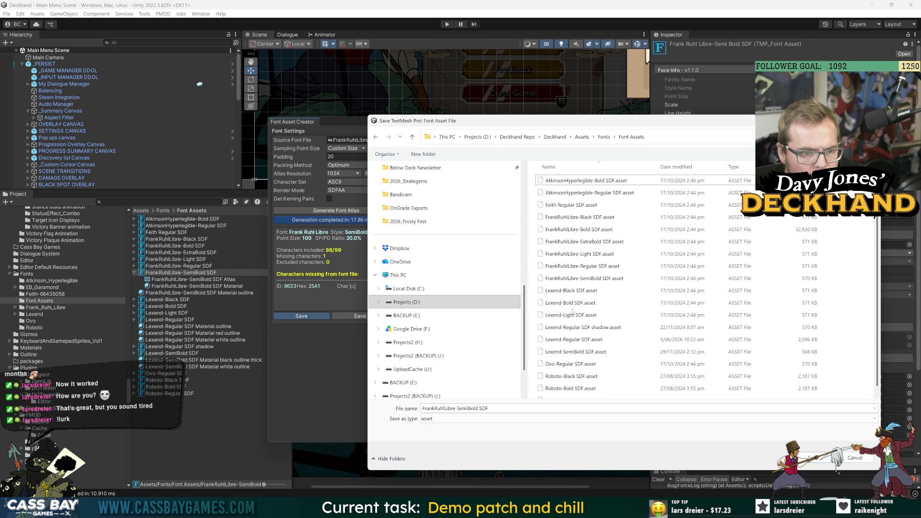
# Step: Overwrite FrankRuhlLibre-SemiBold SDF.asset, confirm the replacement, and close the Font Asset Creator
pyautogui.click(568, 265)
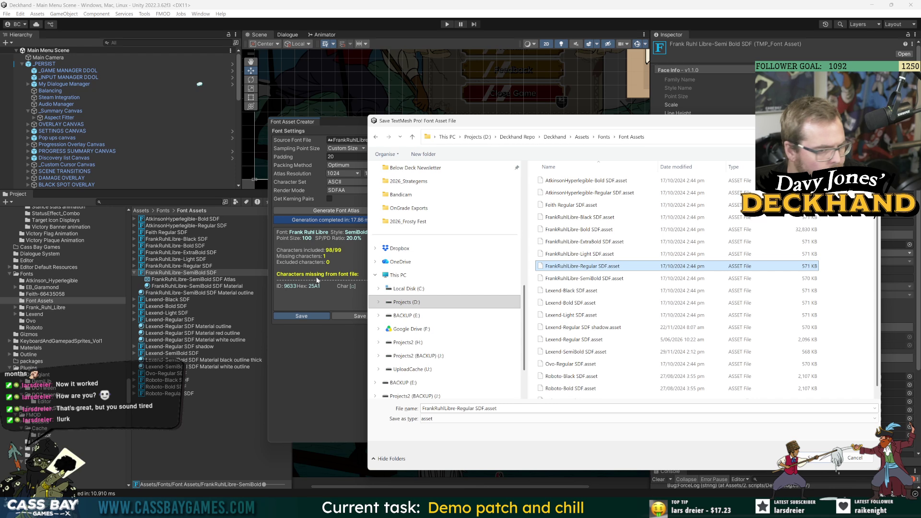
pyautogui.click(583, 279)
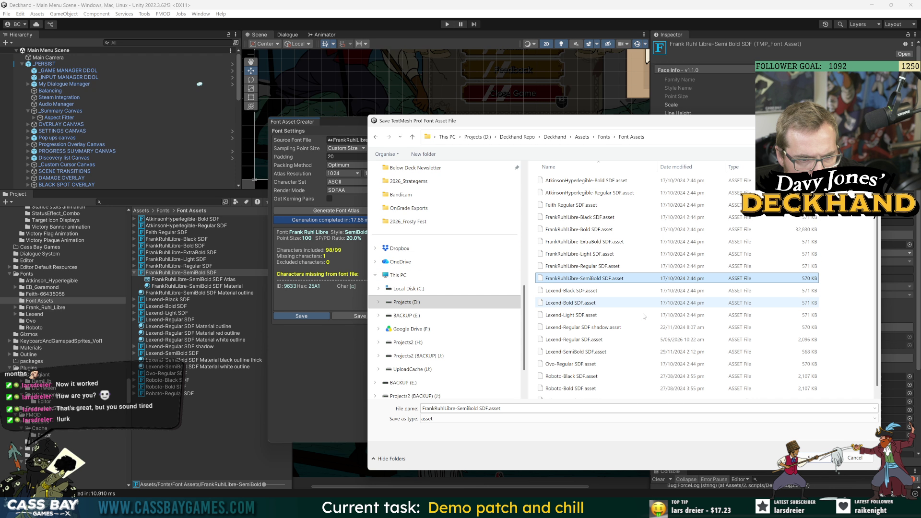
pyautogui.click(818, 457)
pyautogui.click(481, 256)
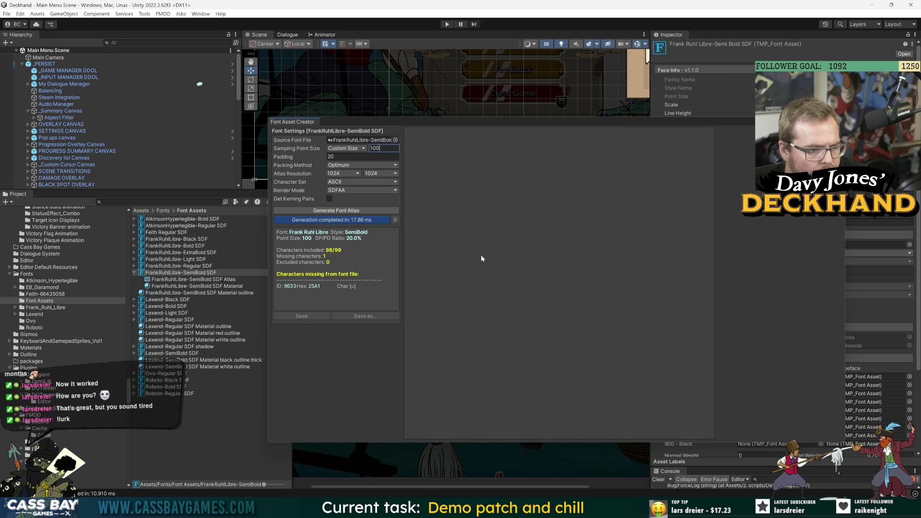
pyautogui.click(181, 273)
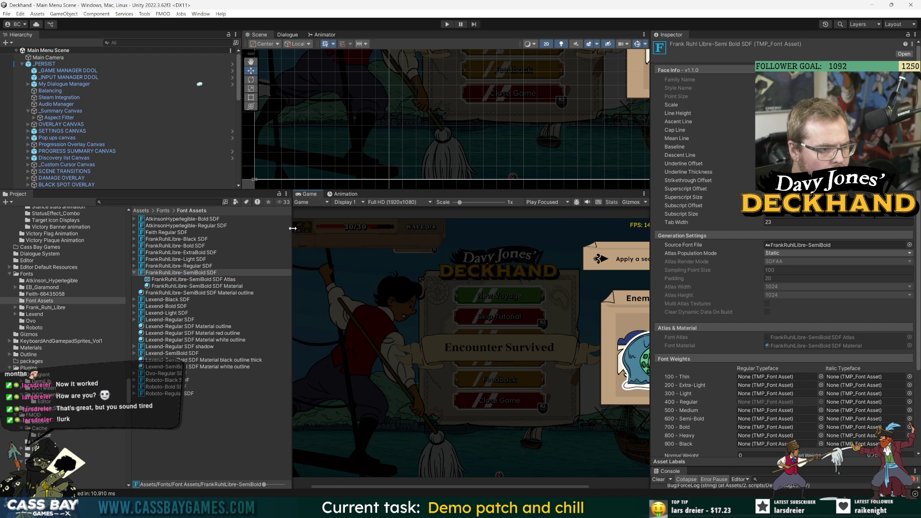
# Step: Widen the Game view, run to the Deckhand main menu, and select the Lexend-Regular SDF Material outline
pyautogui.moveTo(293, 336); pyautogui.dragTo(254, 336)
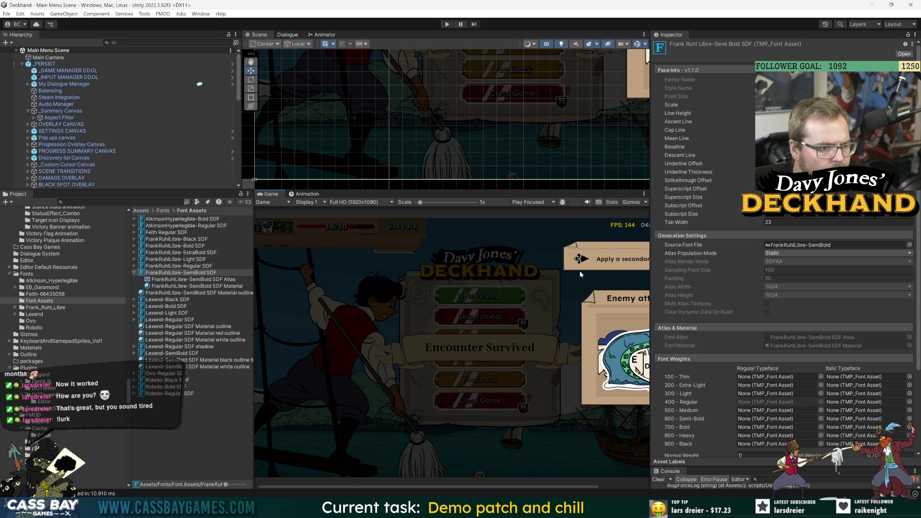
pyautogui.click(446, 24)
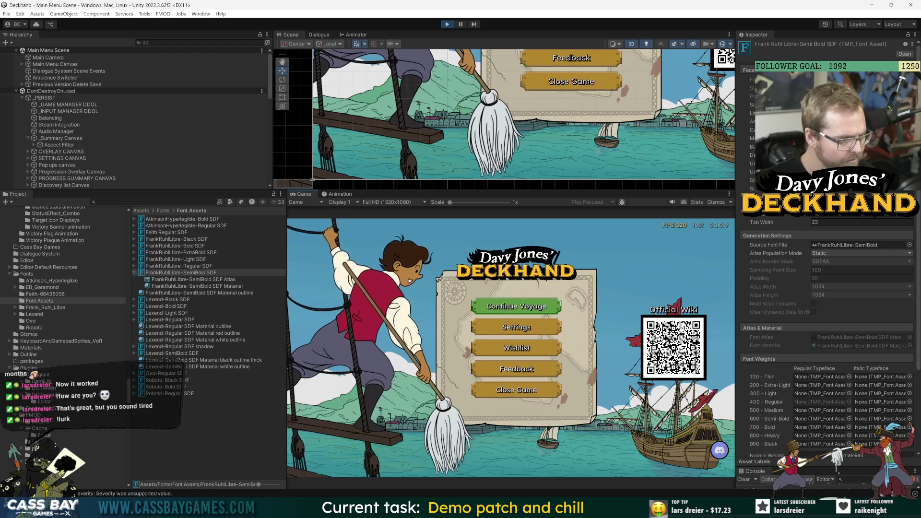
pyautogui.click(211, 353)
pyautogui.click(219, 326)
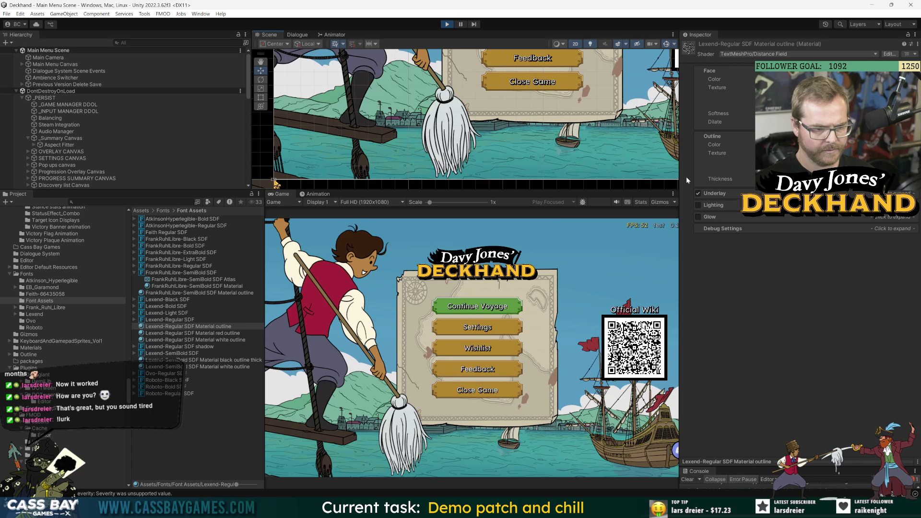
# Step: Toggle the outline material's underlay off and back on, and set its offset to 0
pyautogui.click(181, 325)
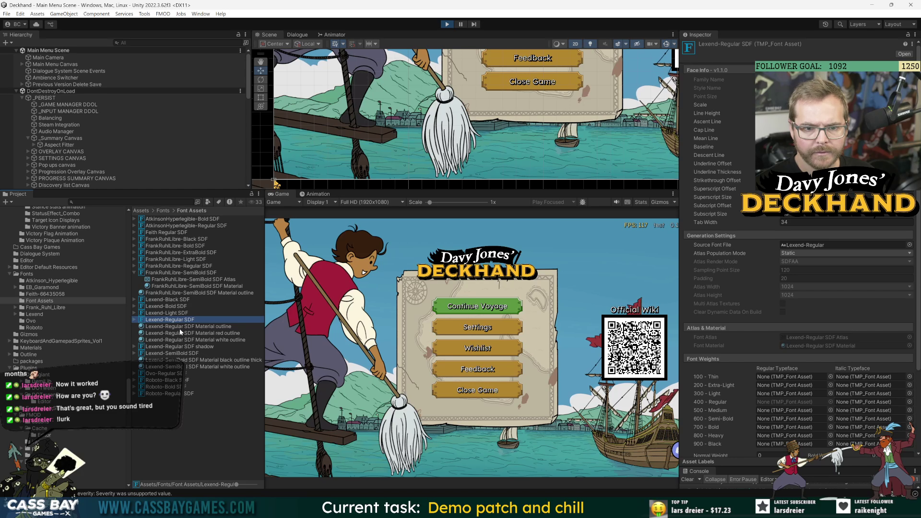
pyautogui.click(698, 193)
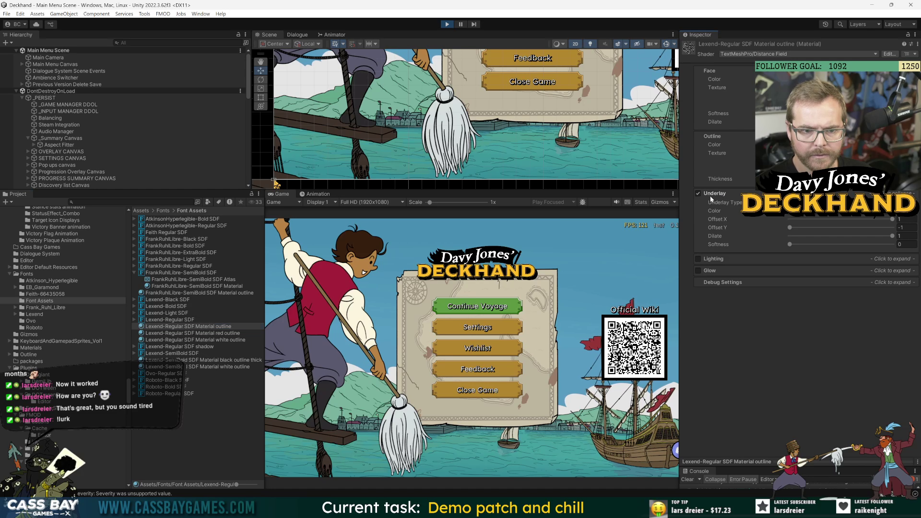
pyautogui.click(698, 193)
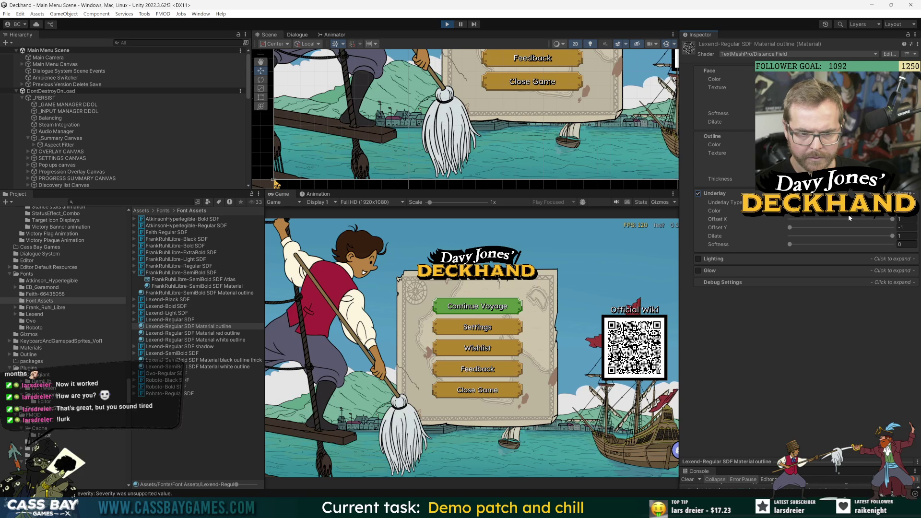
pyautogui.moveTo(892, 219); pyautogui.dragTo(841, 219)
pyautogui.click(906, 227)
pyautogui.write('0')
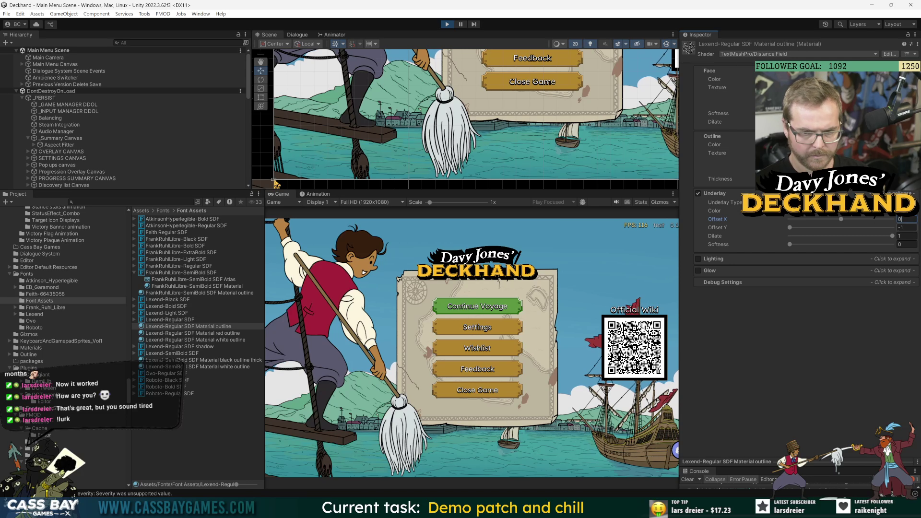
pyautogui.press('Return')
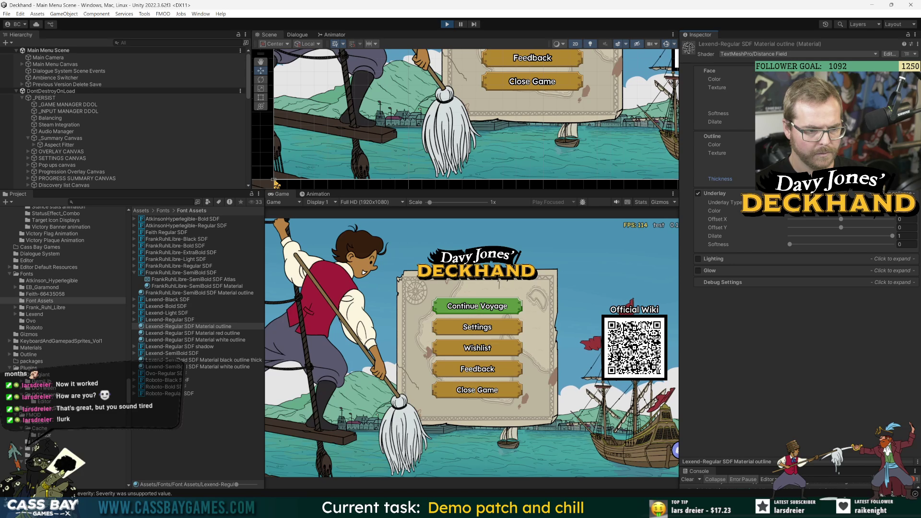
# Step: Raise the underlay Dilate to about 0.743, narrow the Inspector, and screenshot the game preview
pyautogui.click(900, 179)
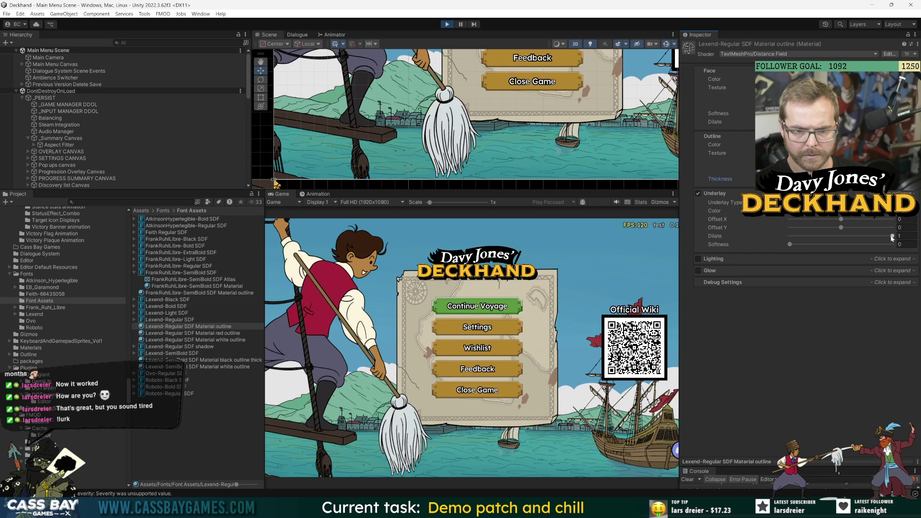
pyautogui.click(839, 237)
pyautogui.moveTo(839, 236); pyautogui.dragTo(878, 239)
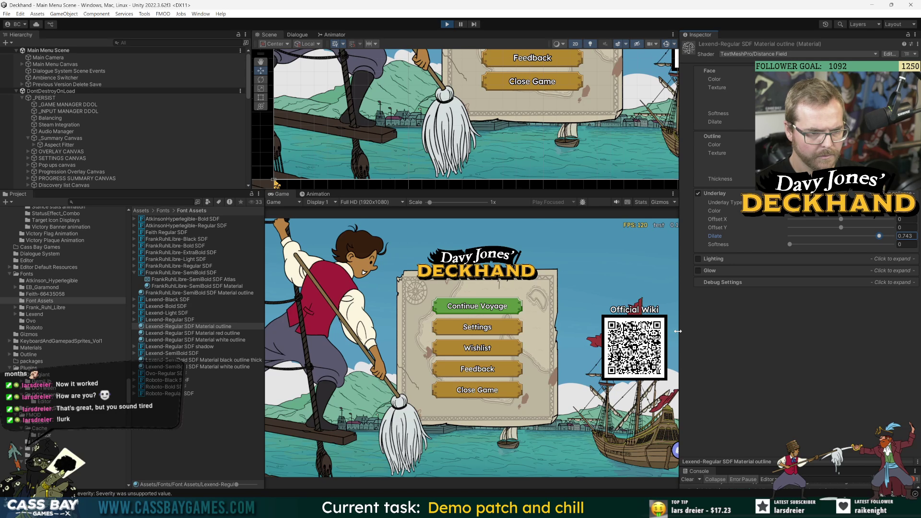
pyautogui.moveTo(680, 331)
pyautogui.mouseDown()
pyautogui.moveTo(708, 328)
pyautogui.moveTo(793, 378)
pyautogui.mouseUp()
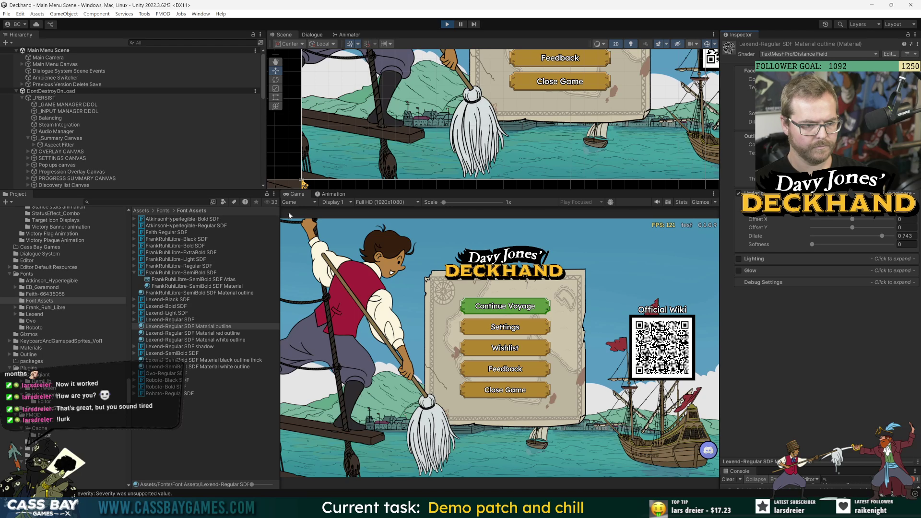
pyautogui.press('super+shift+s')
pyautogui.moveTo(282, 217)
pyautogui.mouseDown()
pyautogui.moveTo(621, 434)
pyautogui.moveTo(720, 468)
pyautogui.moveTo(719, 479)
pyautogui.mouseUp()
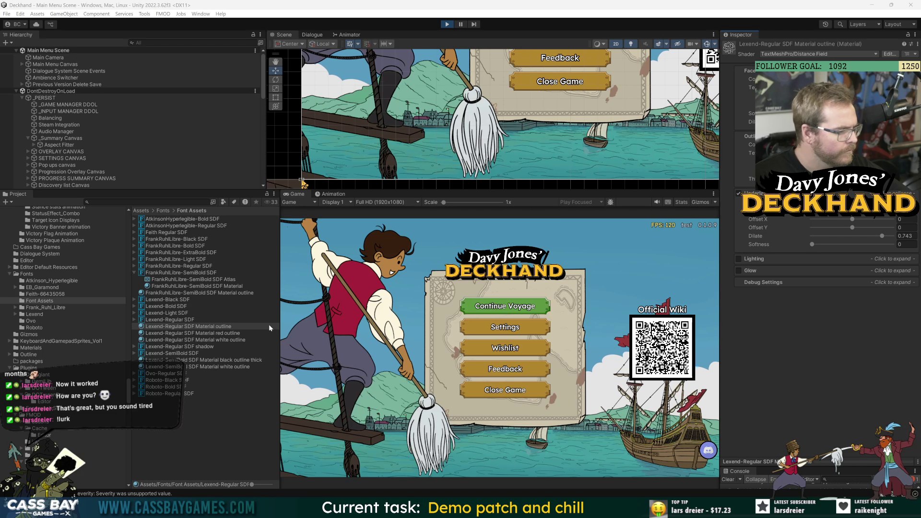
# Step: Zoom in and open the Lexend-Regular SDF font asset (sampling 120, padding 20, 1024×1024 atlas)
pyautogui.click(153, 320)
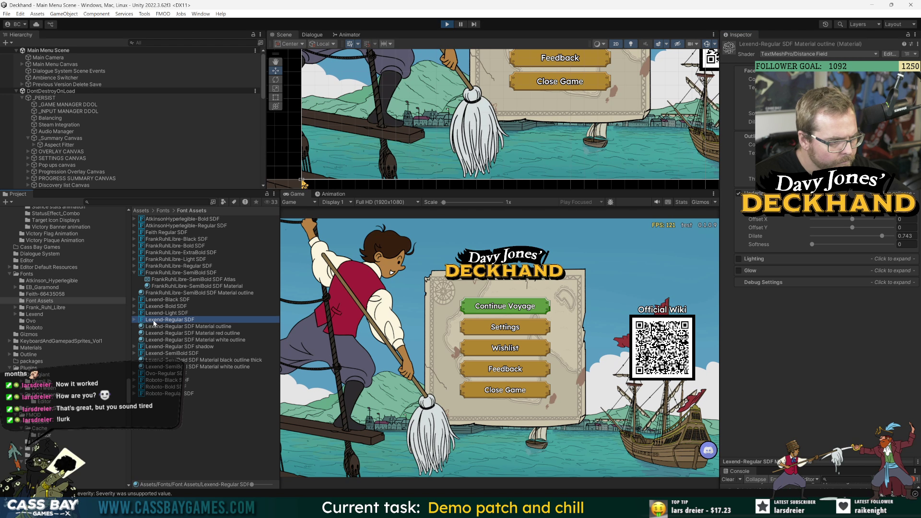
pyautogui.click(202, 328)
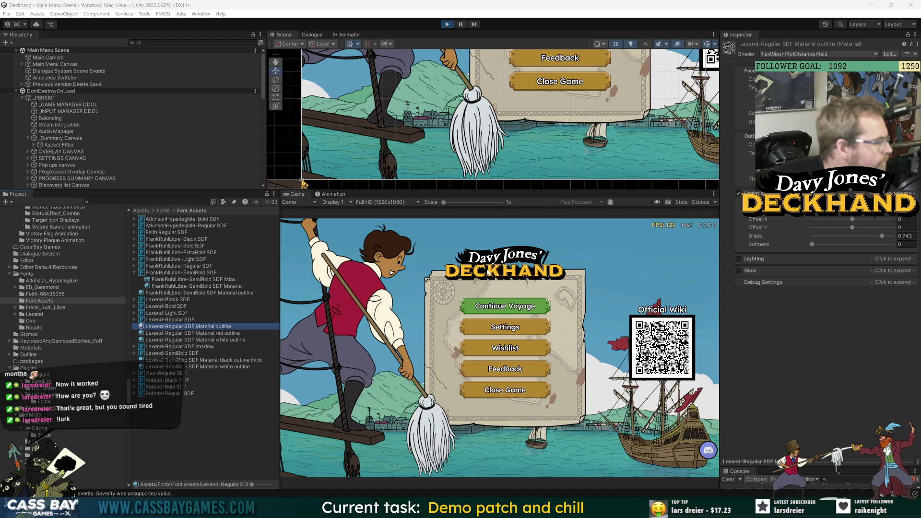
pyautogui.scroll(5, 490, 124)
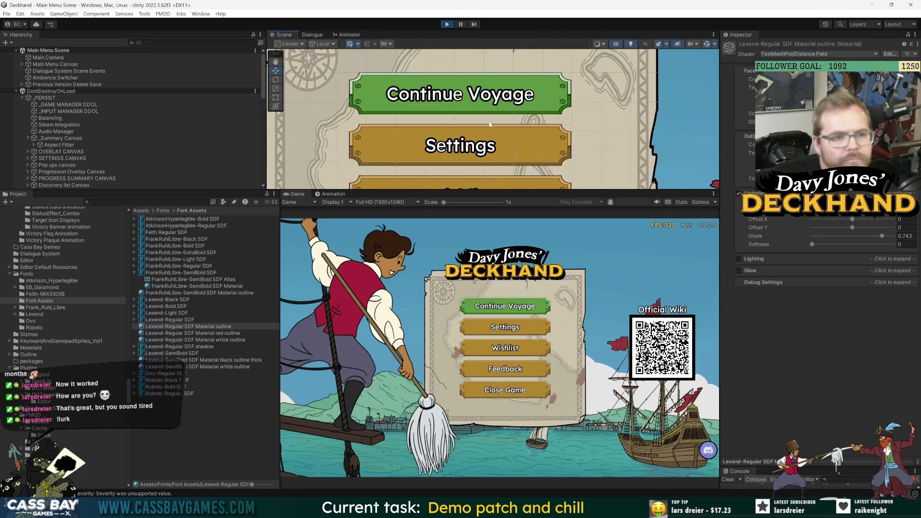
pyautogui.scroll(2, 490, 125)
pyautogui.scroll(1, 528, 126)
pyautogui.scroll(2, 588, 128)
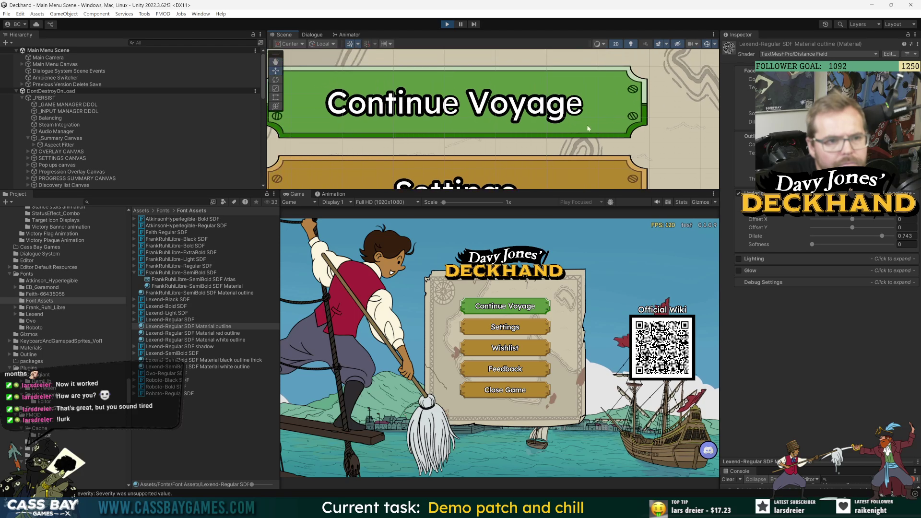
pyautogui.click(177, 320)
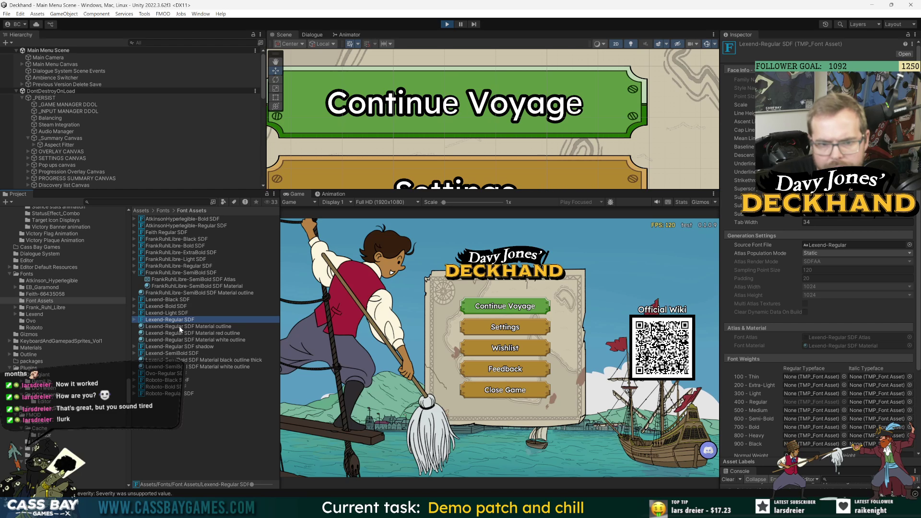
# Step: On the Lexend-Regular outline material, leave underlay Softness at 0, set Dilate to 0.45, then reselect the font asset
pyautogui.click(181, 329)
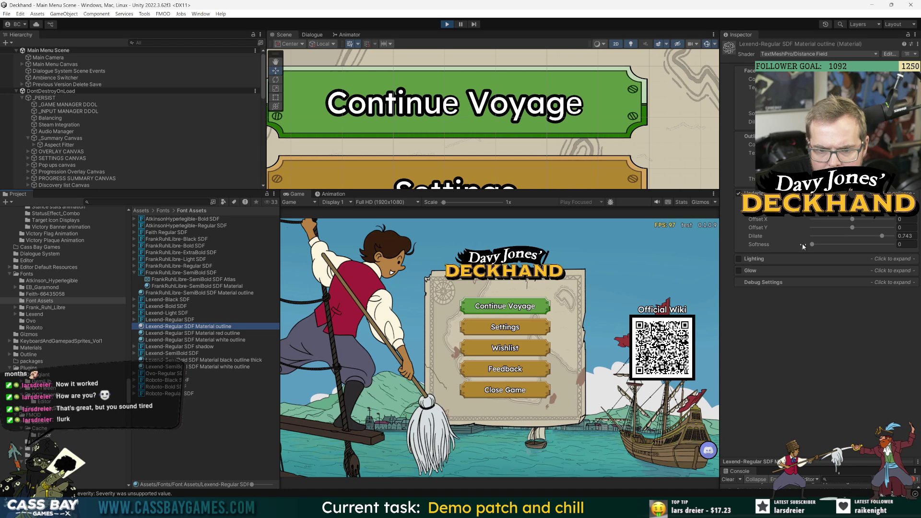
pyautogui.moveTo(815, 244)
pyautogui.mouseDown()
pyautogui.moveTo(843, 245)
pyautogui.moveTo(788, 249)
pyautogui.mouseUp()
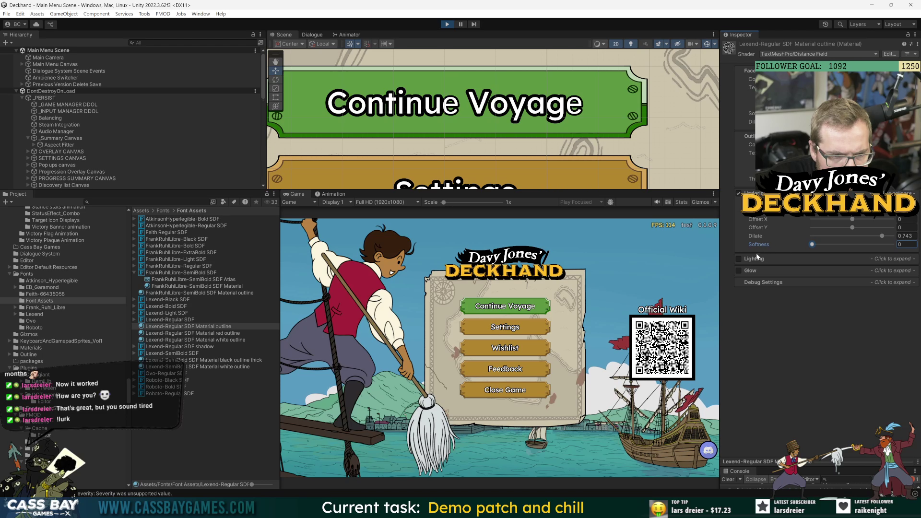
pyautogui.moveTo(882, 236)
pyautogui.mouseDown()
pyautogui.moveTo(769, 247)
pyautogui.moveTo(900, 242)
pyautogui.moveTo(869, 244)
pyautogui.mouseUp()
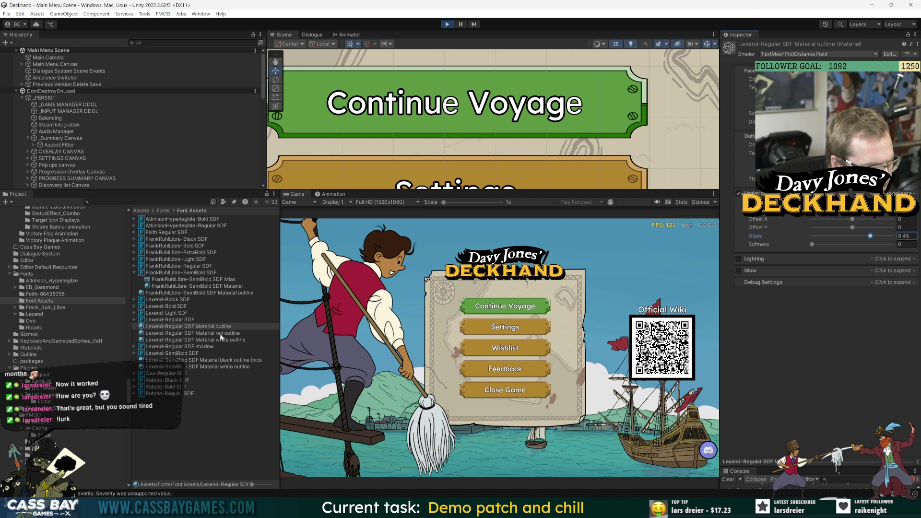
pyautogui.click(167, 319)
# Step: Open TextMeshPro's Font Asset Creator with Lexend-SemiBold as the source font
pyautogui.click(206, 15)
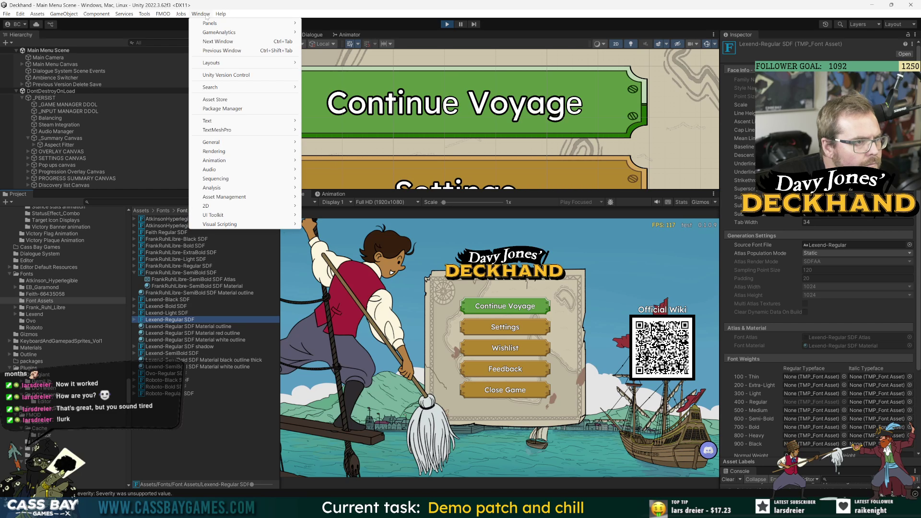
pyautogui.moveTo(228, 130)
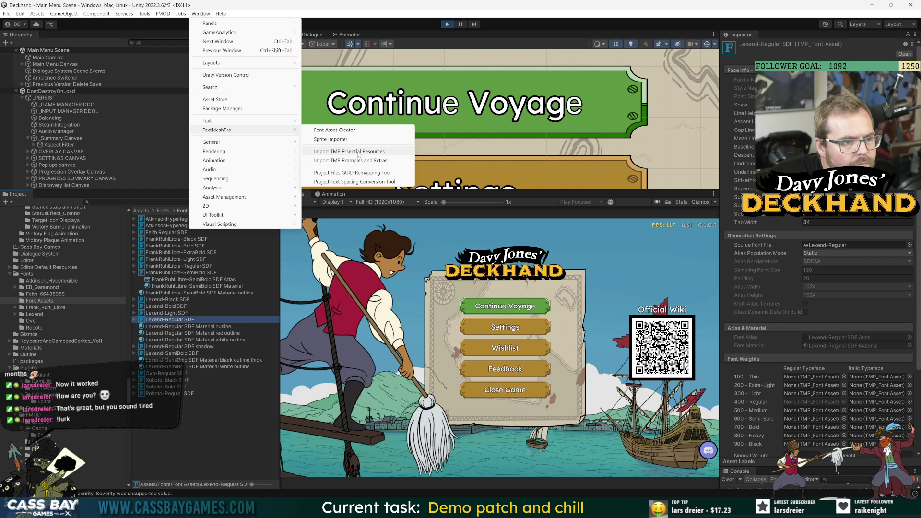
pyautogui.click(331, 129)
pyautogui.click(395, 140)
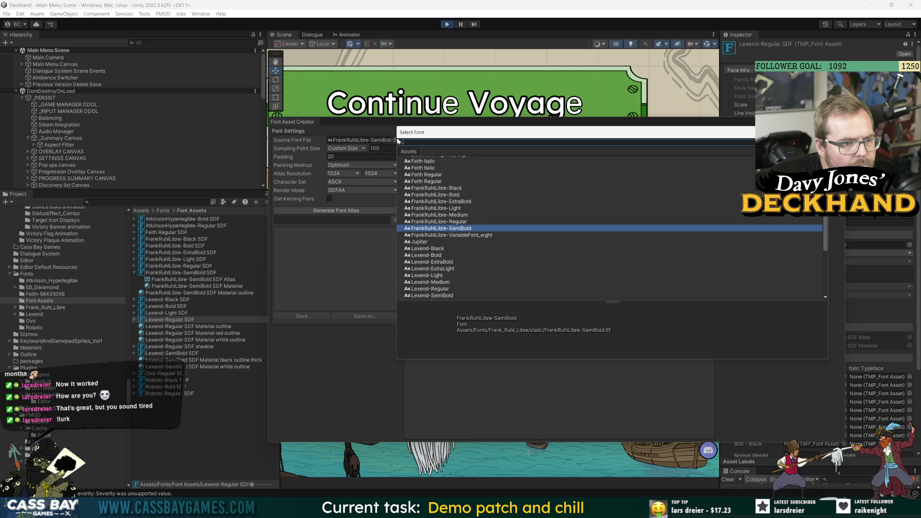
pyautogui.scroll(-2, 439, 293)
pyautogui.click(434, 271)
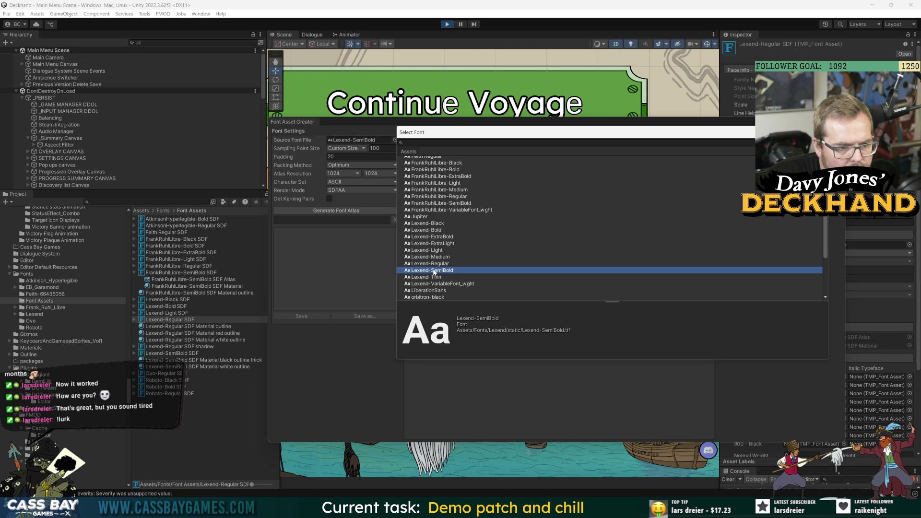
pyautogui.doubleClick(433, 270)
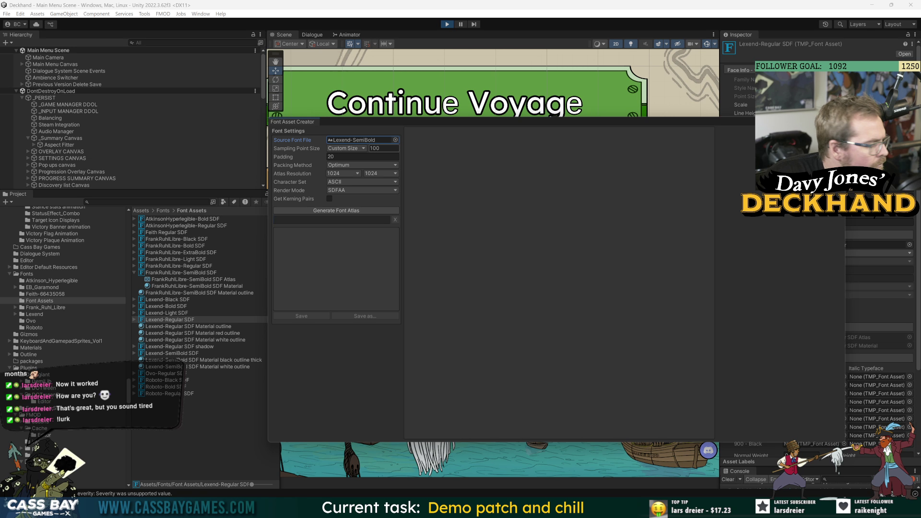
# Step: Generate the font atlas using the Fast packing method
pyautogui.click(341, 165)
pyautogui.click(344, 174)
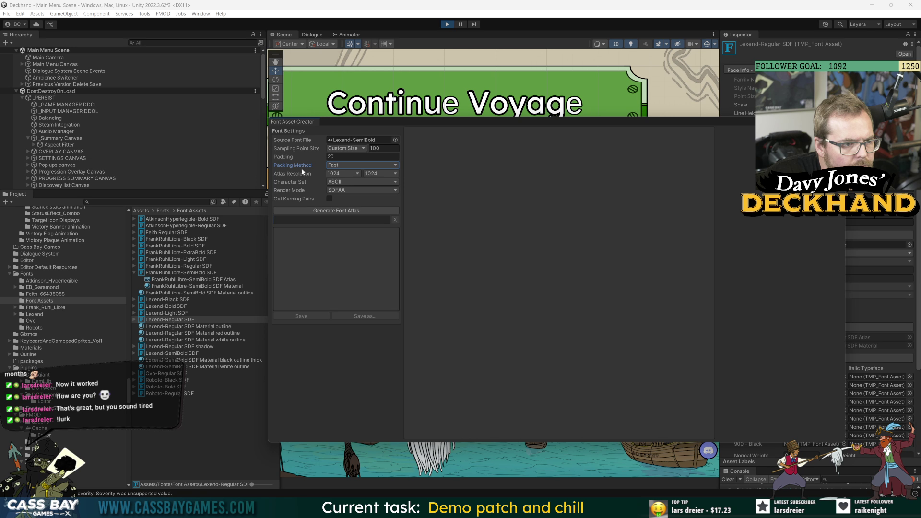
pyautogui.click(344, 210)
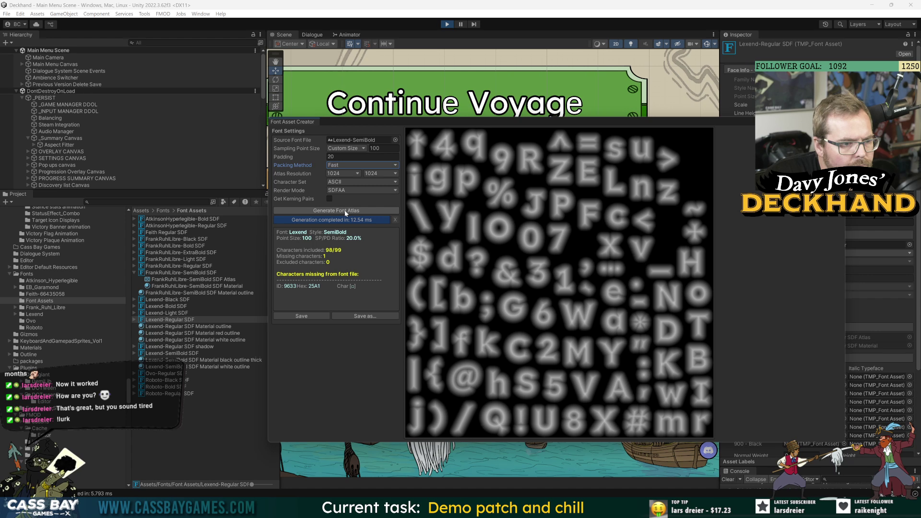
# Step: Save the atlas over Fonts/Font Assets/Lexend-SemiBold SDF.asset, confirming the replacement
pyautogui.click(309, 317)
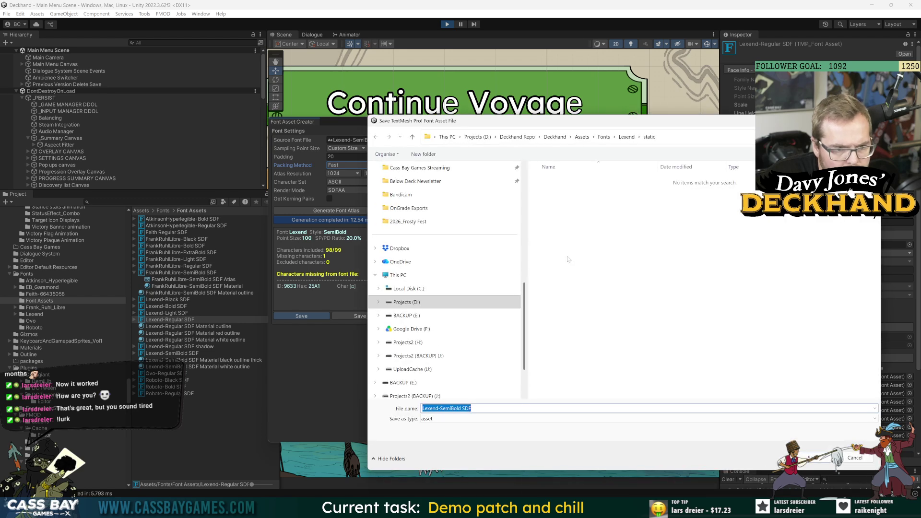
pyautogui.click(604, 136)
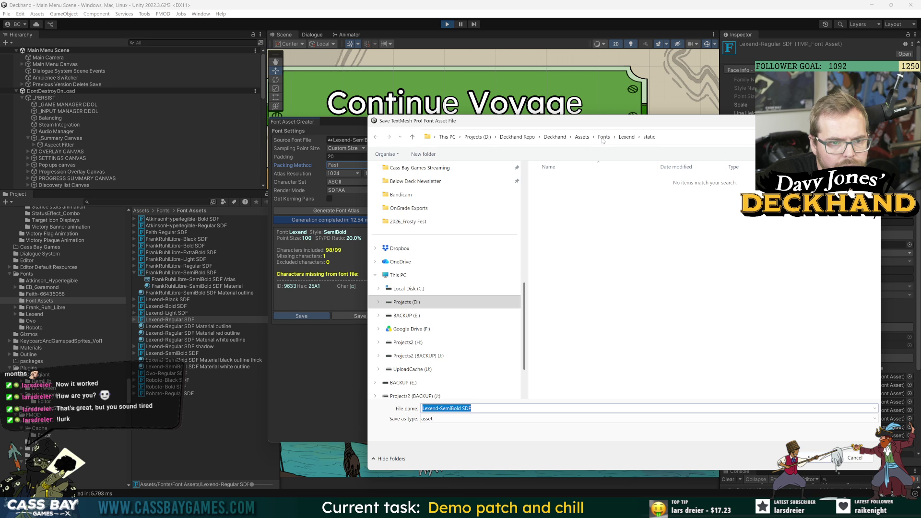
pyautogui.doubleClick(558, 217)
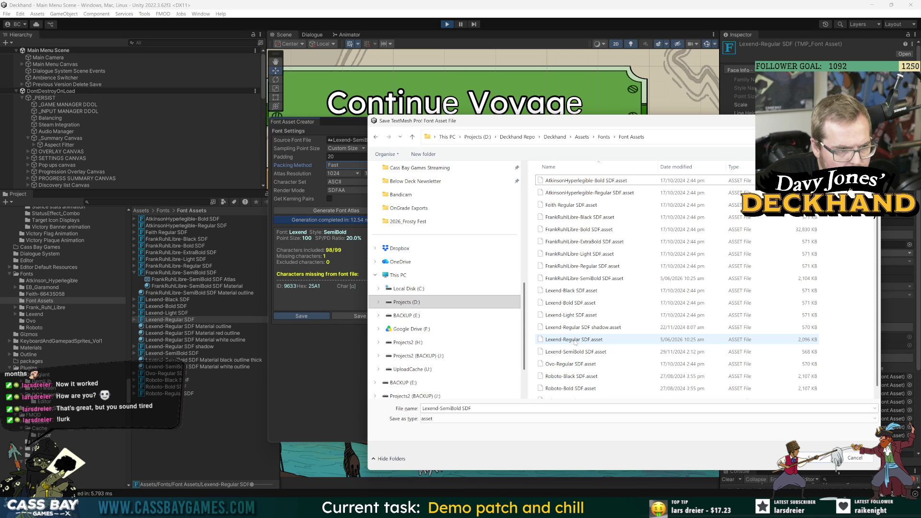
pyautogui.click(573, 352)
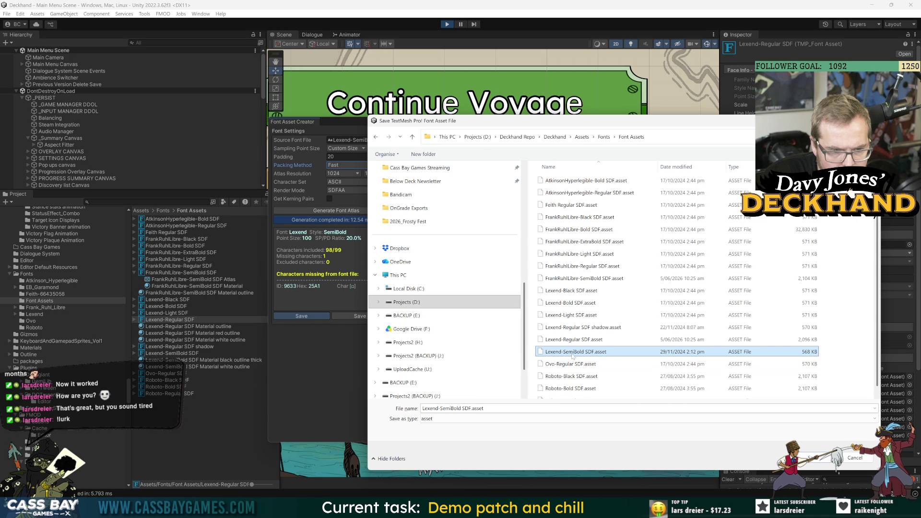
pyautogui.click(816, 458)
pyautogui.click(488, 258)
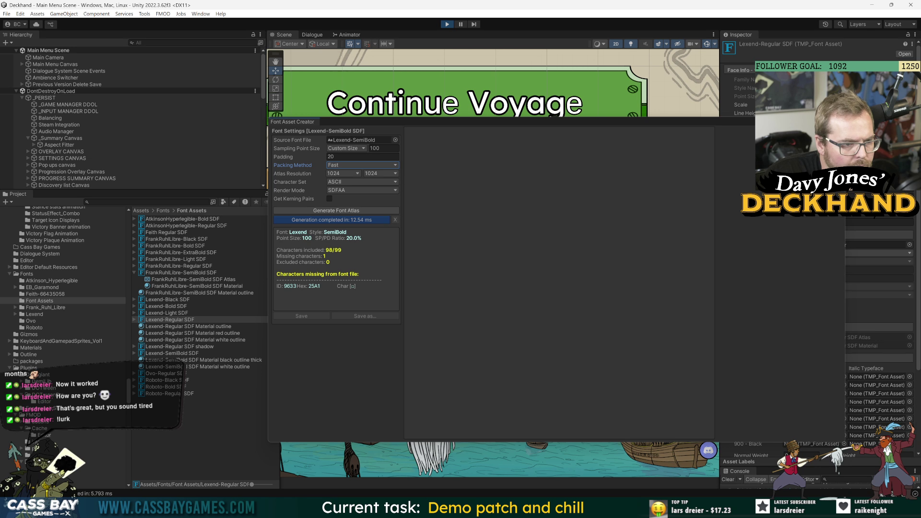
pyautogui.click(202, 320)
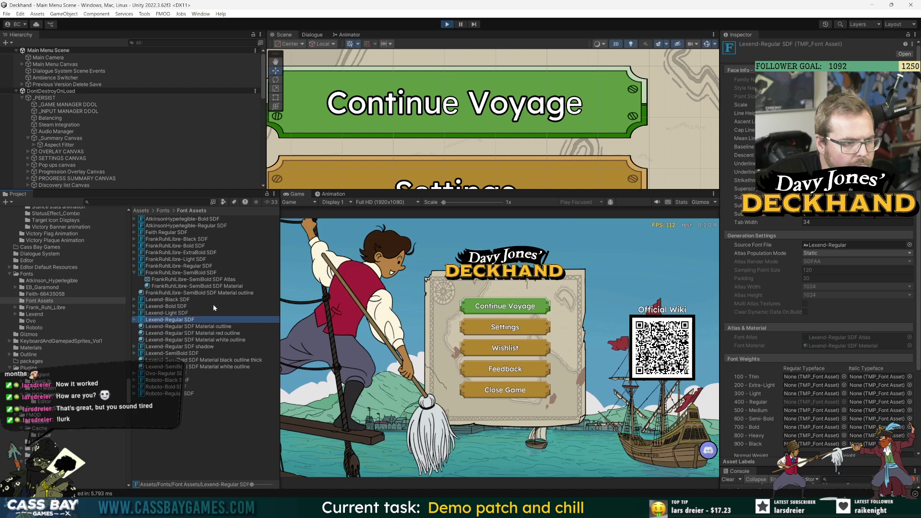
pyautogui.click(196, 398)
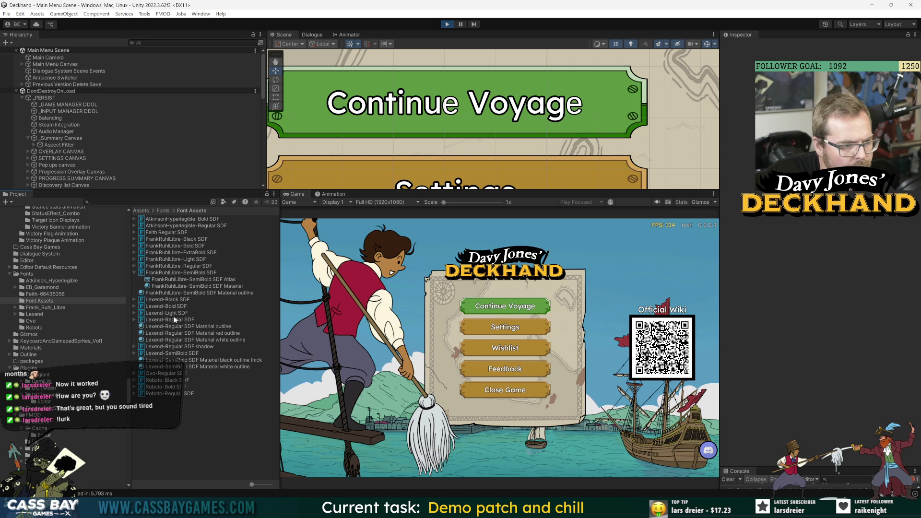
pyautogui.click(447, 25)
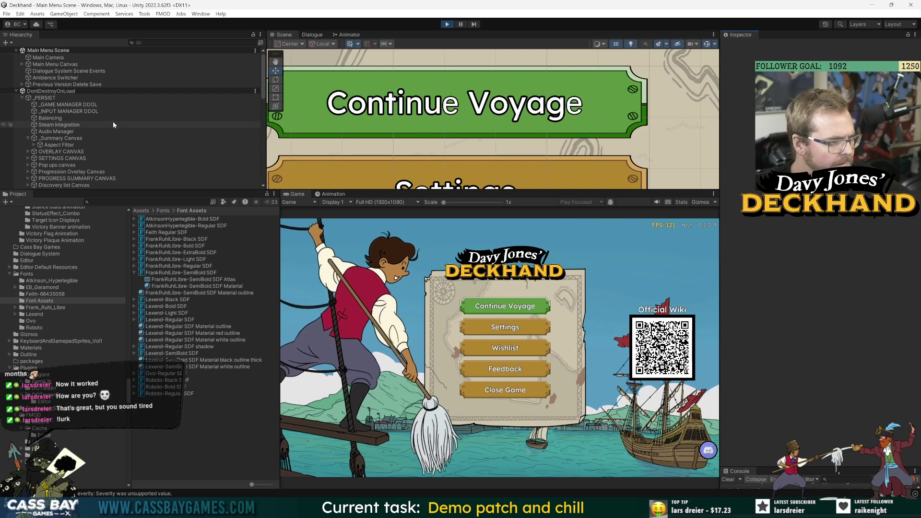
pyautogui.click(177, 320)
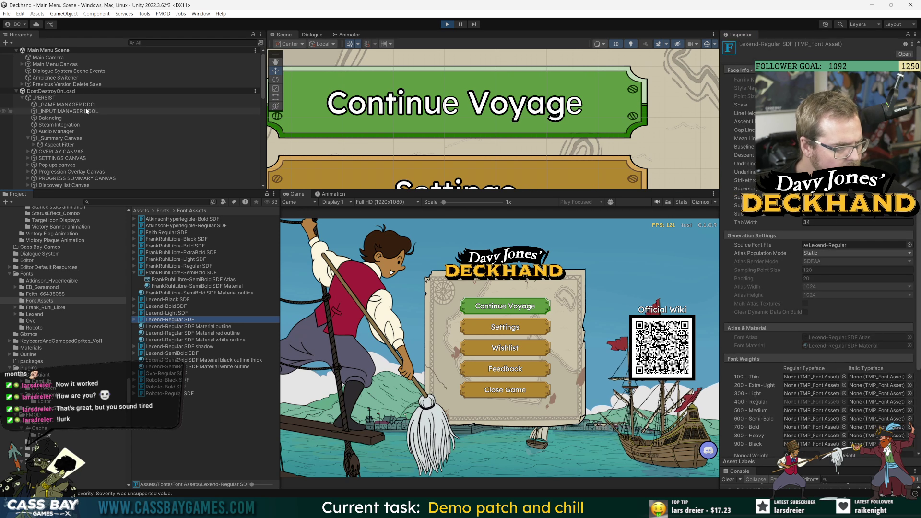
# Step: Expand the hierarchy down to the New Voyage button and select its Button Text
pyautogui.click(22, 65)
pyautogui.click(28, 70)
pyautogui.click(34, 77)
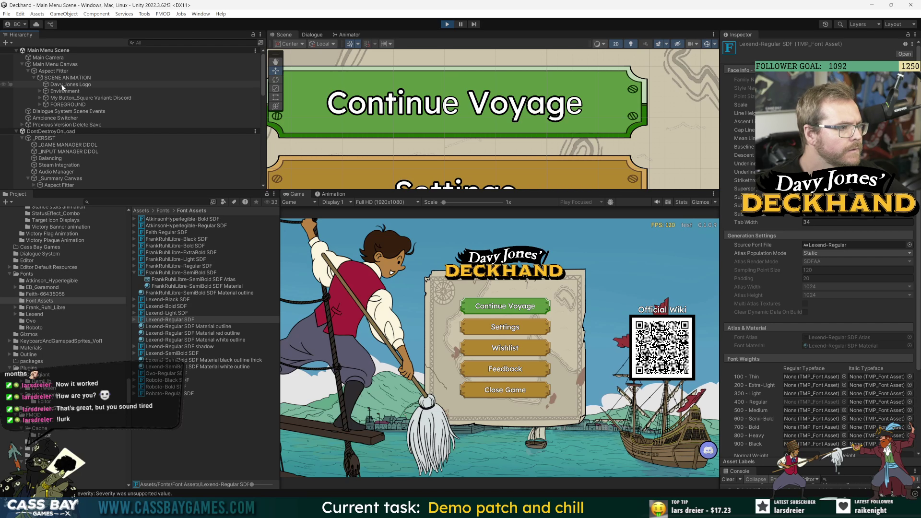
pyautogui.click(40, 91)
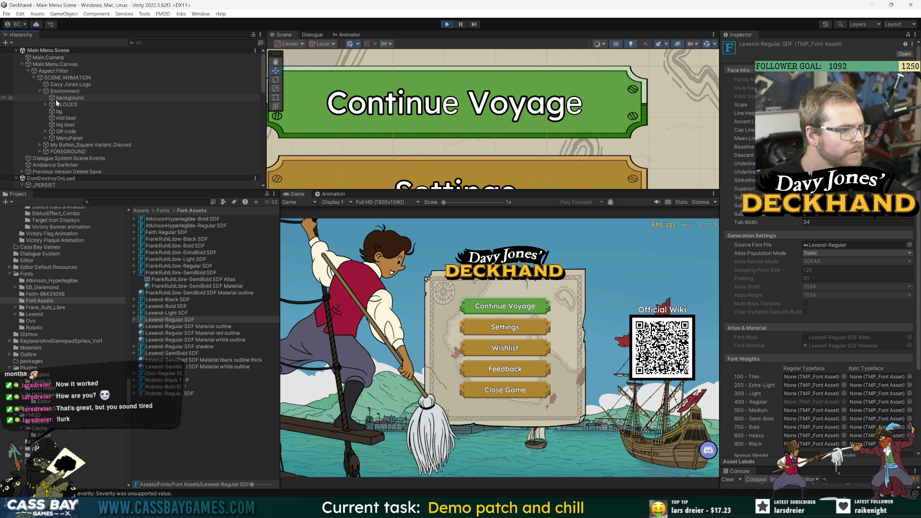
pyautogui.click(46, 138)
pyautogui.click(52, 152)
pyautogui.click(57, 159)
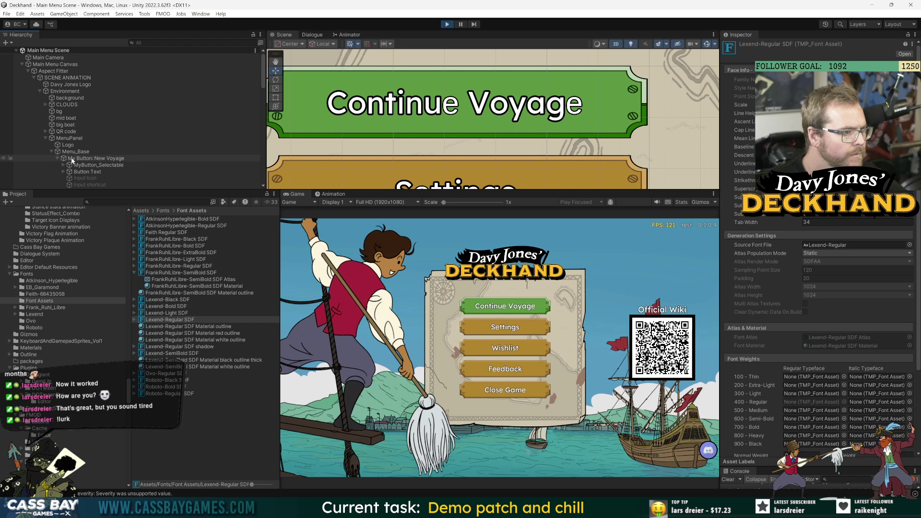
pyautogui.click(86, 172)
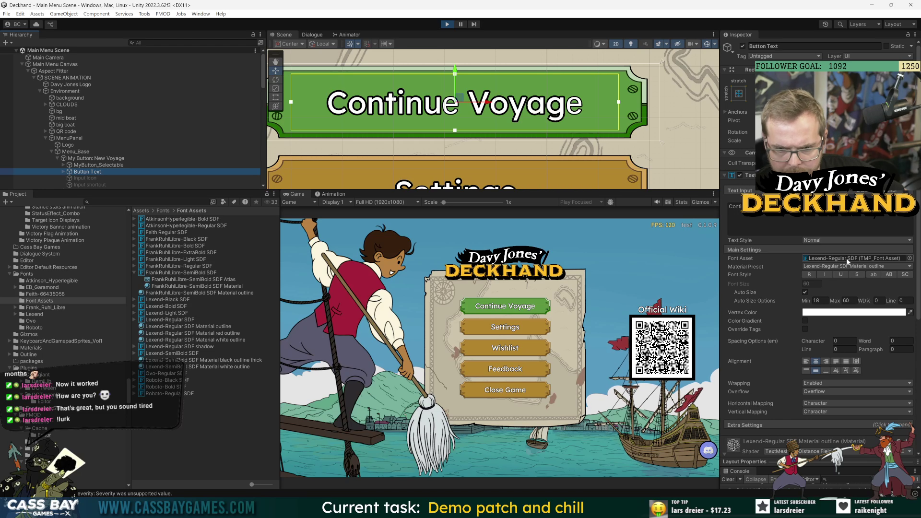
# Step: Select the text's Lexend-Regular SDF font asset and bring up the Window menu
pyautogui.click(179, 321)
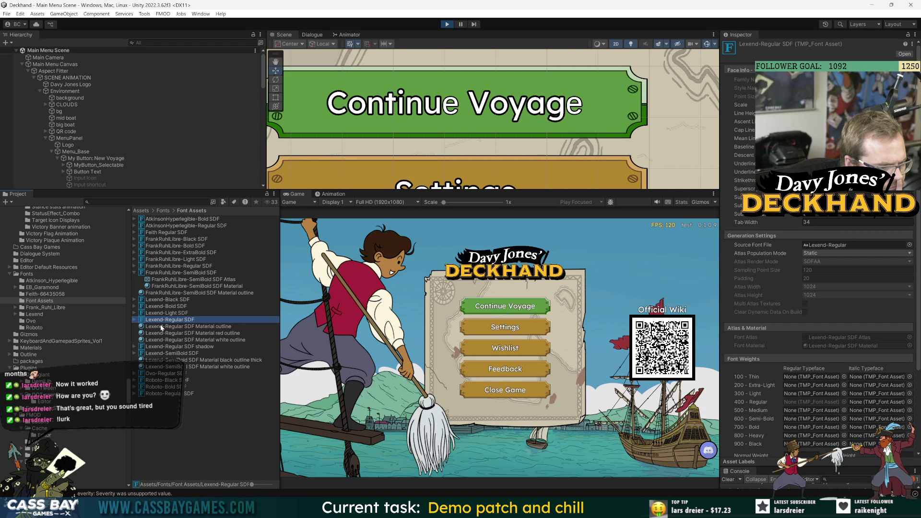
pyautogui.click(200, 13)
pyautogui.moveTo(210, 23)
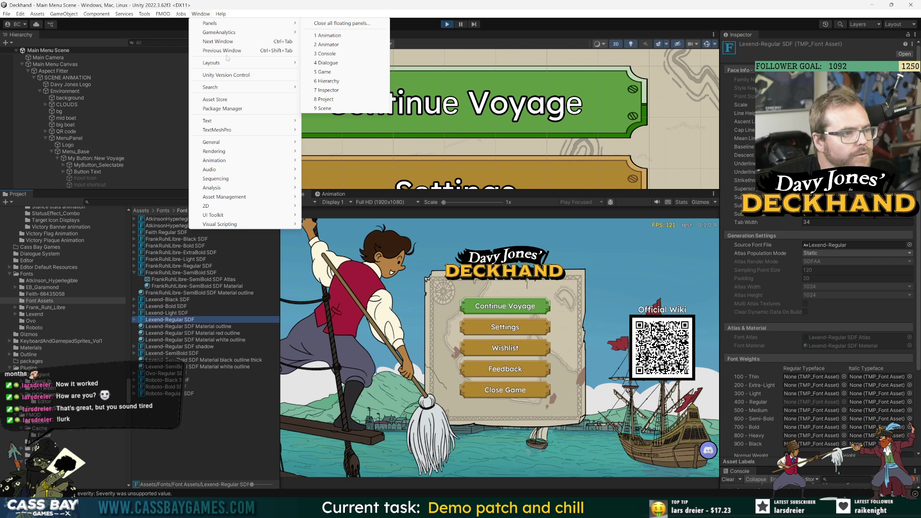
pyautogui.click(195, 393)
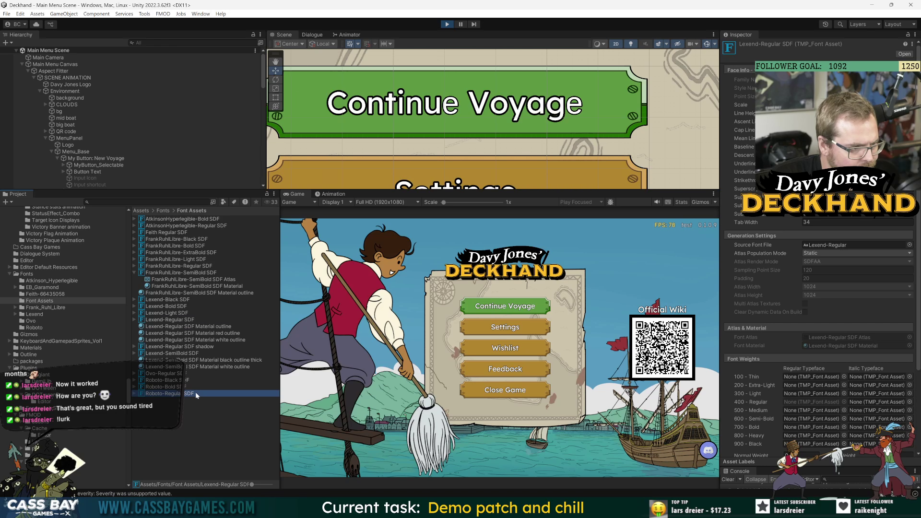
pyautogui.click(197, 320)
pyautogui.click(201, 14)
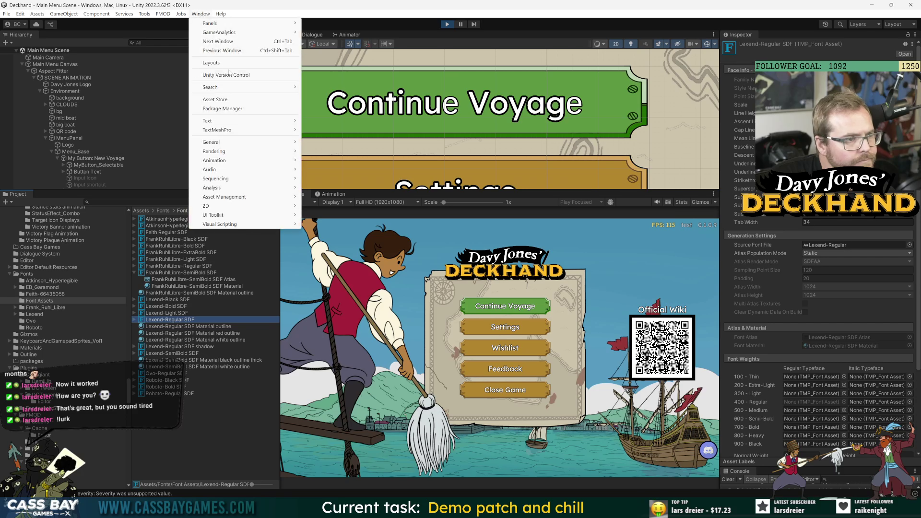
# Step: Generate a Lexend-Regular atlas in the Font Asset Creator
pyautogui.moveTo(231, 133)
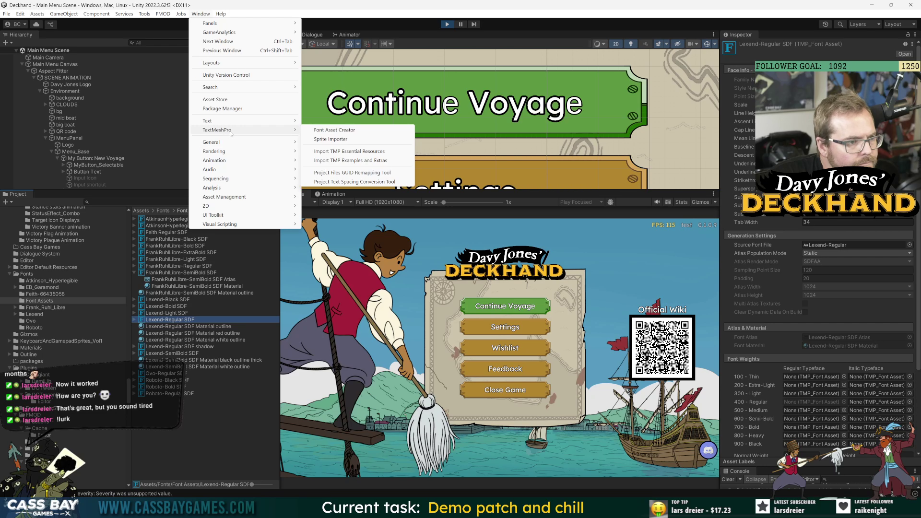
pyautogui.click(335, 130)
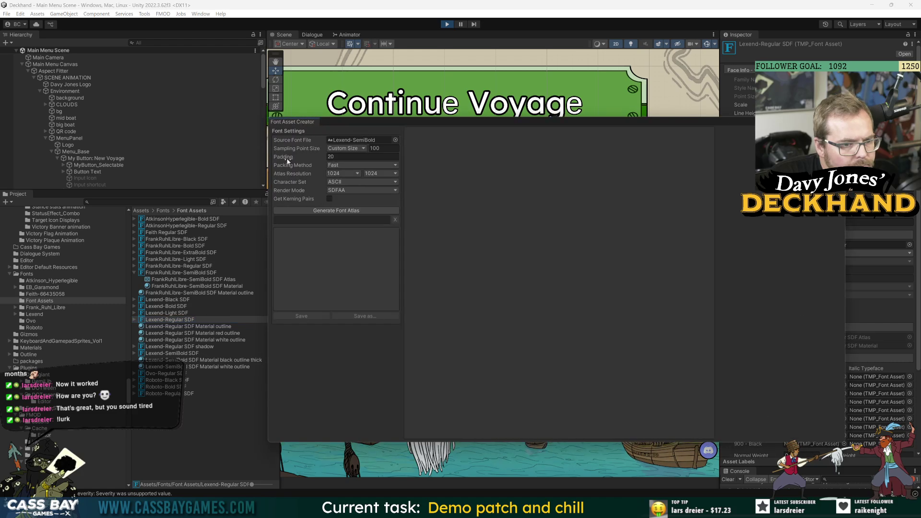
pyautogui.click(396, 140)
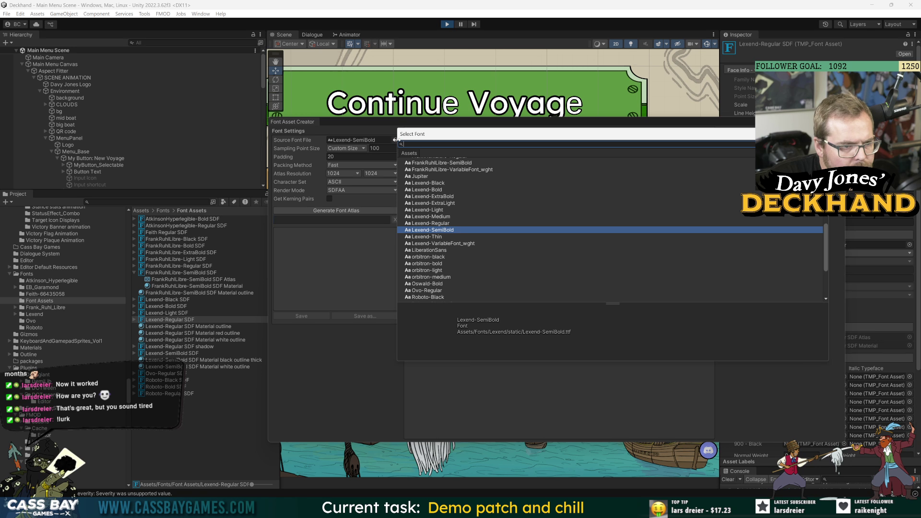
pyautogui.doubleClick(442, 223)
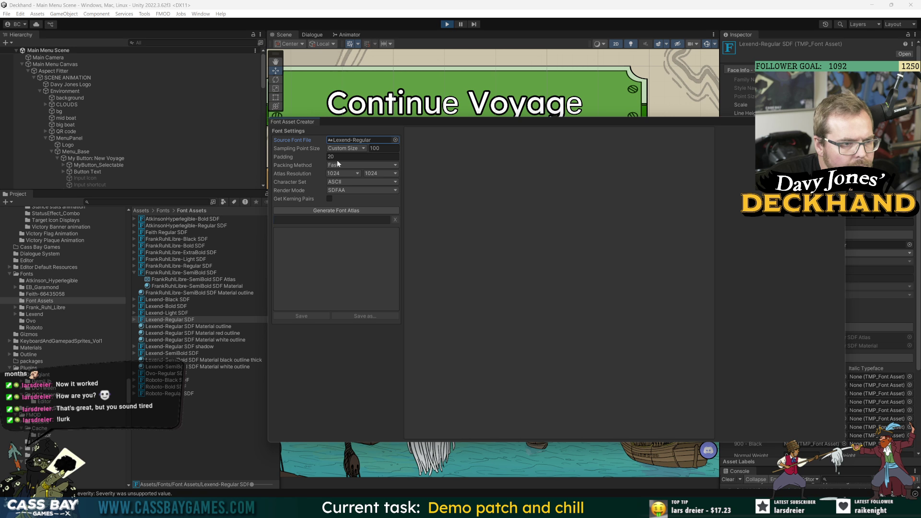
pyautogui.click(335, 214)
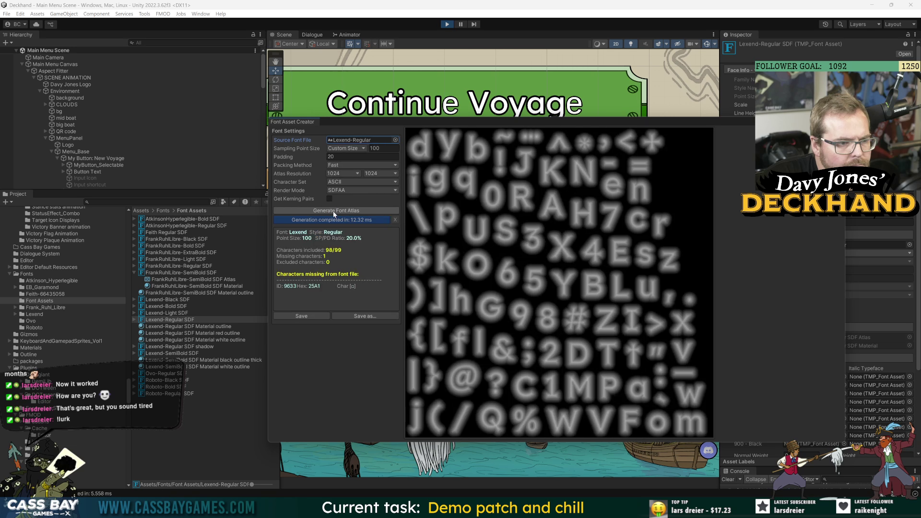
# Step: Save the atlas over Font Assets/Lexend-Regular SDF.asset, confirming the replacement
pyautogui.click(300, 316)
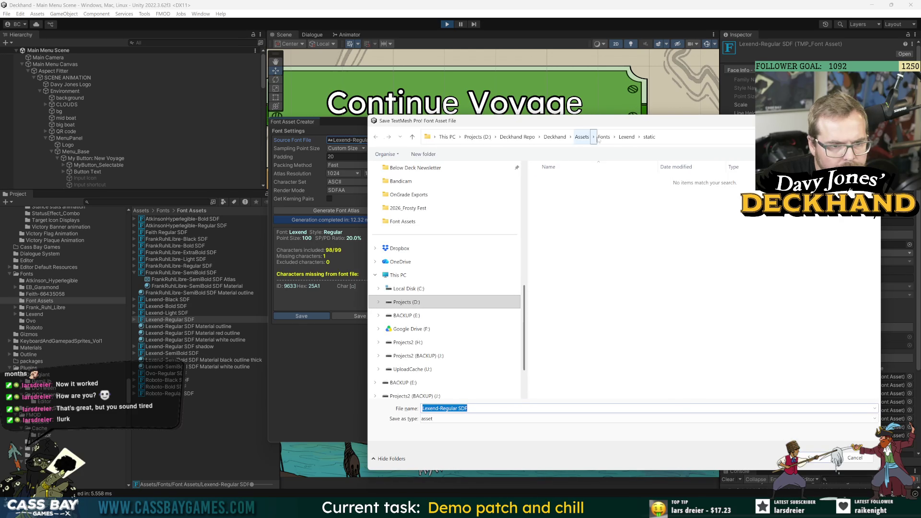
pyautogui.click(614, 137)
pyautogui.click(623, 184)
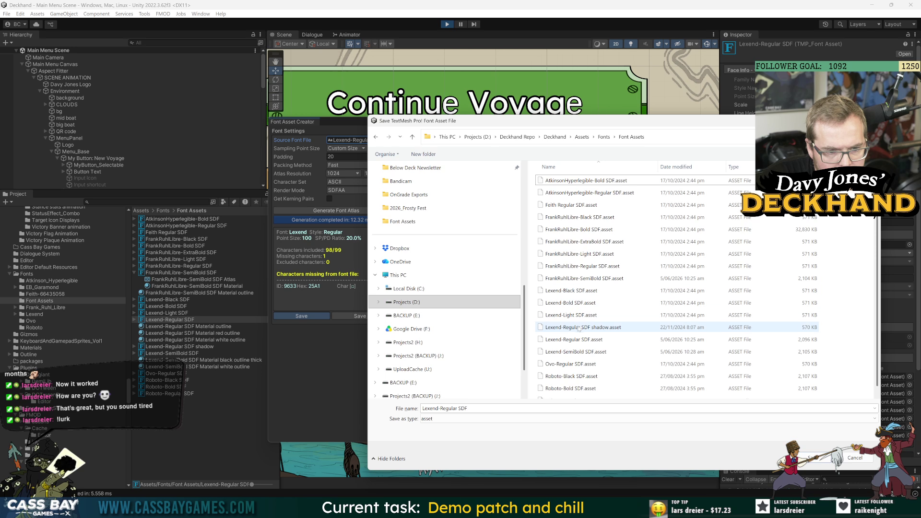
pyautogui.click(558, 342)
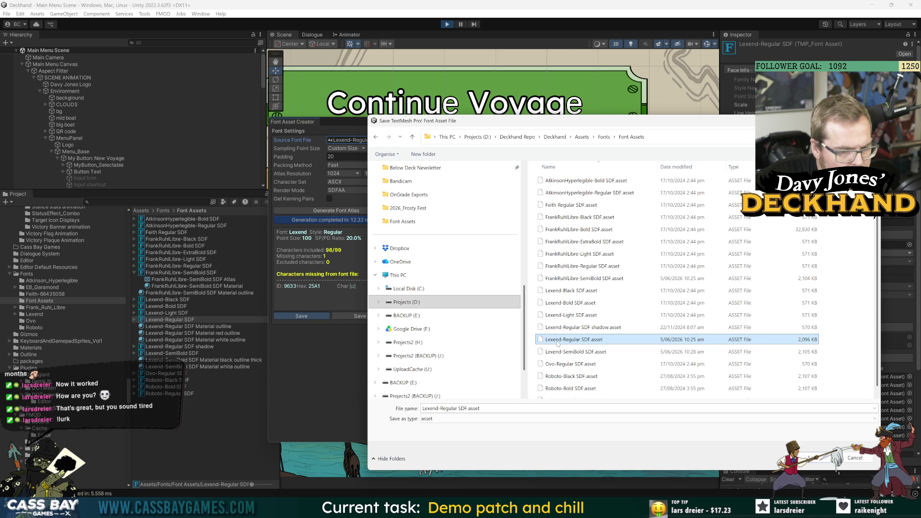
pyautogui.press('Return')
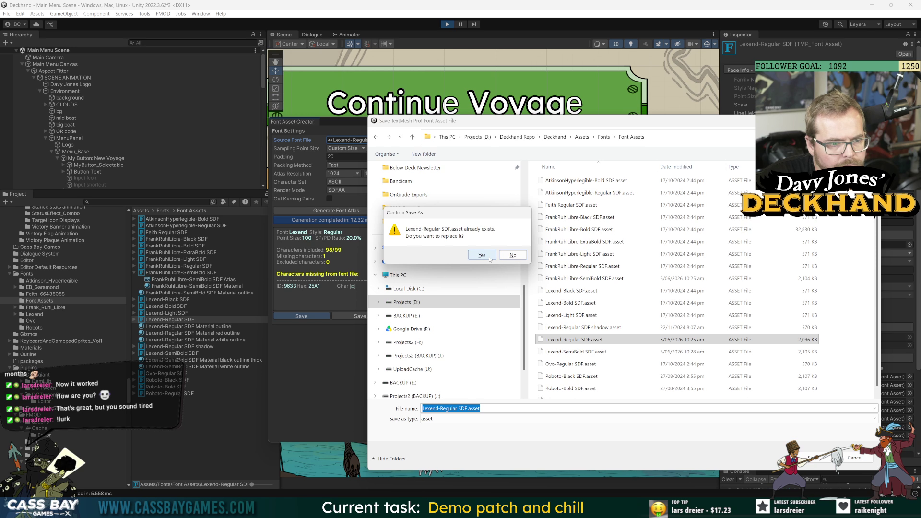
pyautogui.click(489, 256)
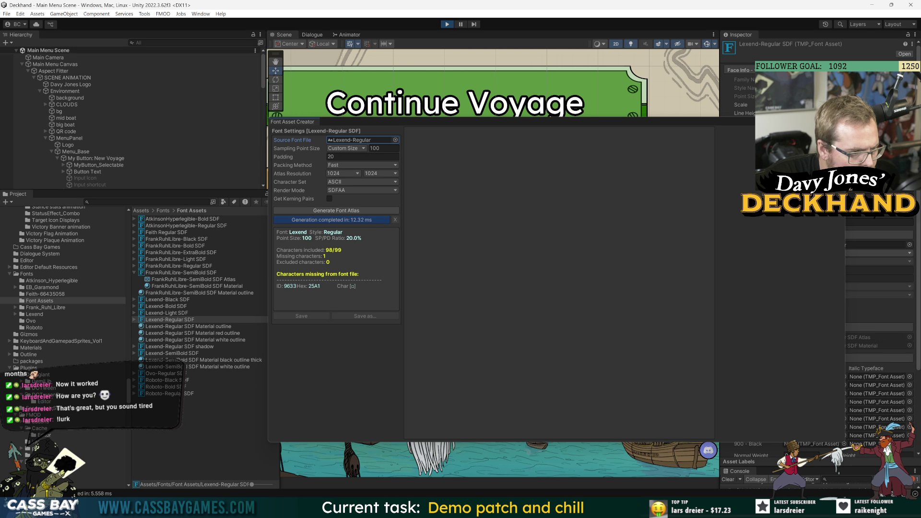
pyautogui.click(396, 141)
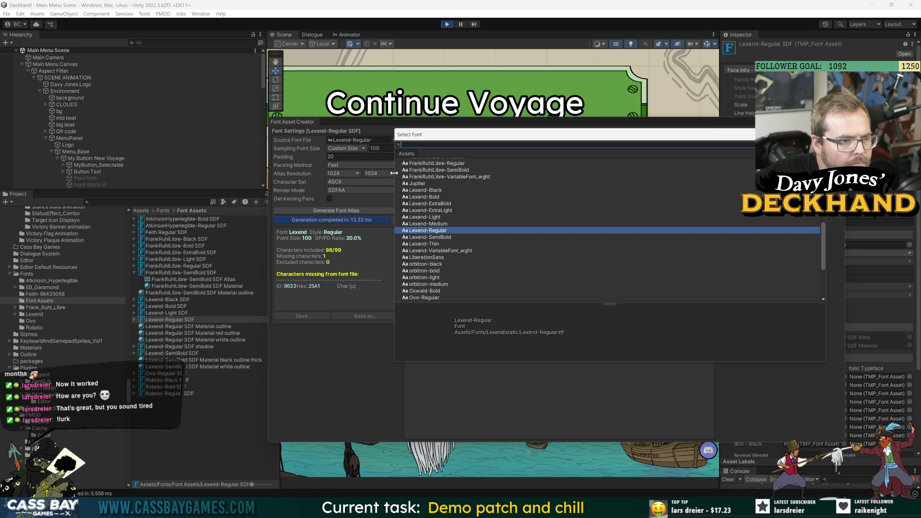
# Step: Generate a Lexend-SemiBold atlas, save it over Font Assets/Lexend-SemiBold SDF.asset, and close the creator
pyautogui.doubleClick(444, 238)
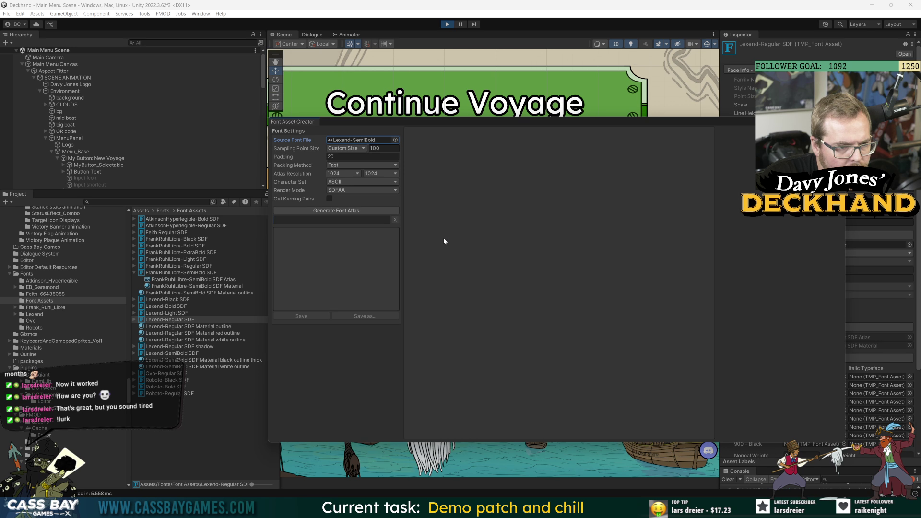
pyautogui.click(340, 212)
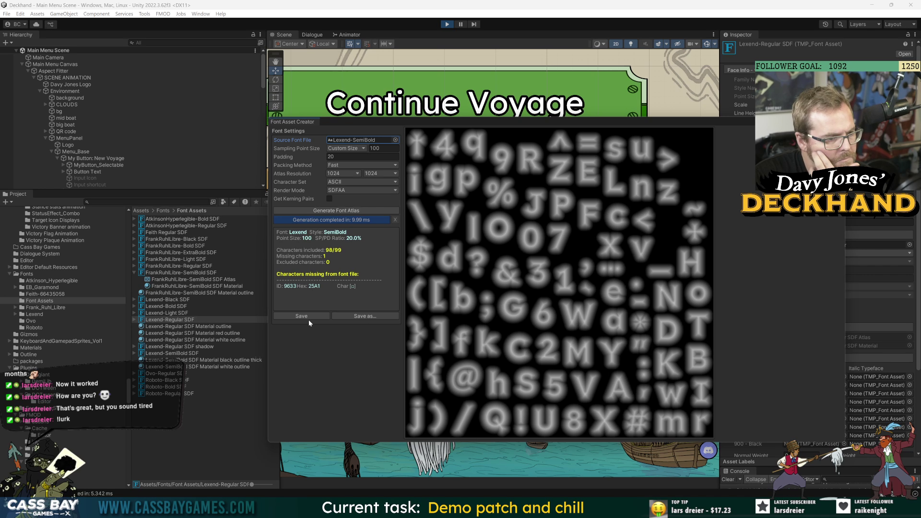
pyautogui.click(309, 316)
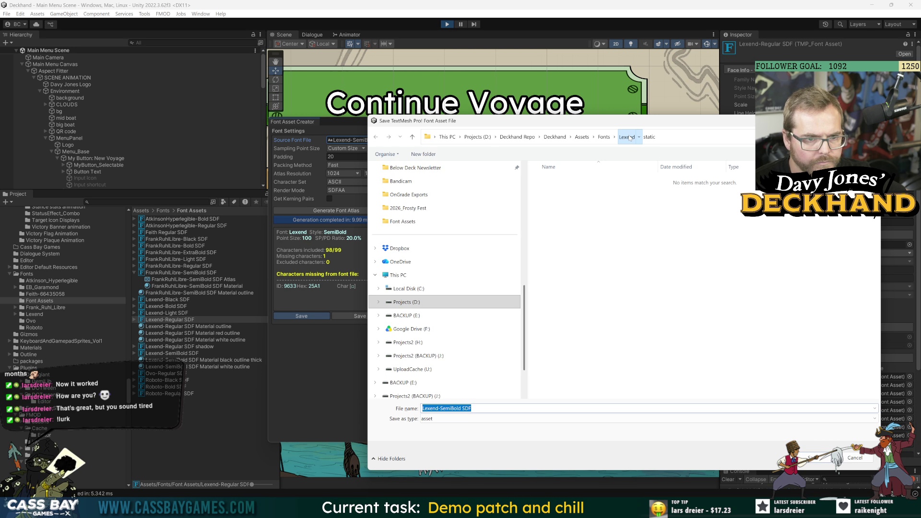
pyautogui.click(628, 137)
pyautogui.click(608, 140)
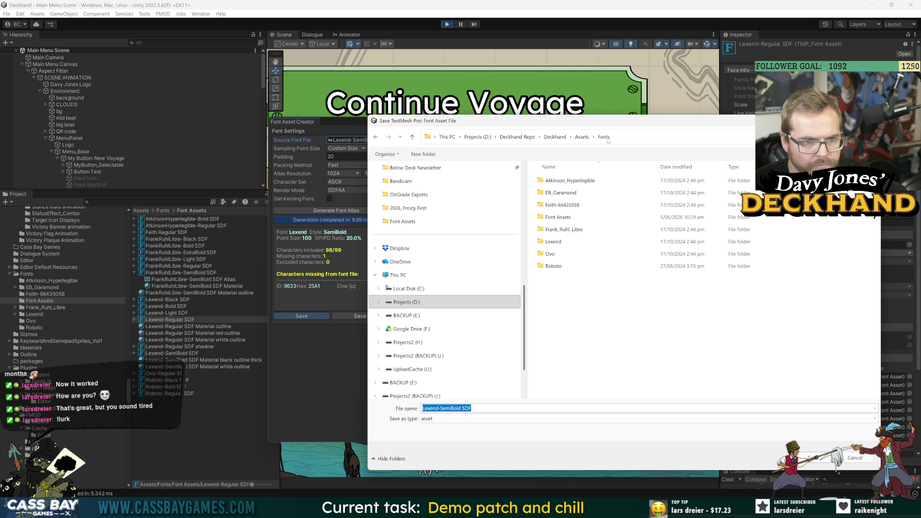
pyautogui.doubleClick(556, 219)
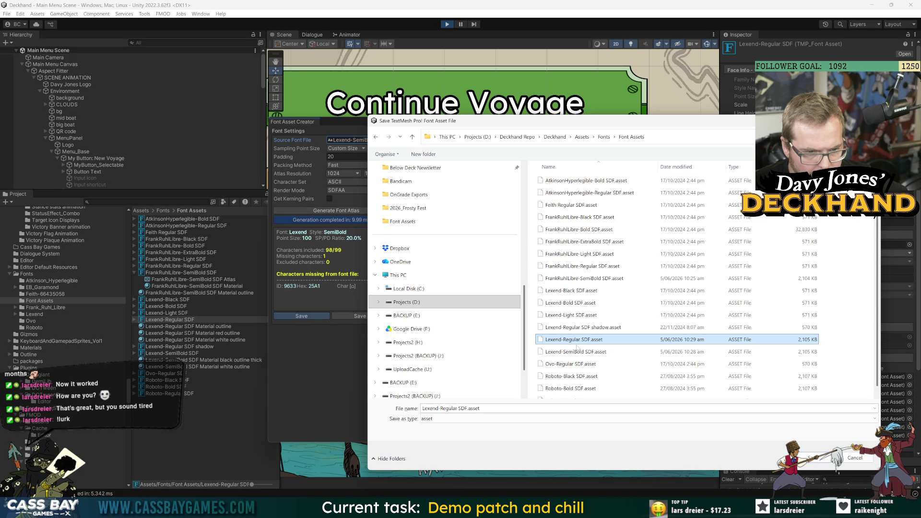
pyautogui.click(574, 352)
pyautogui.click(815, 458)
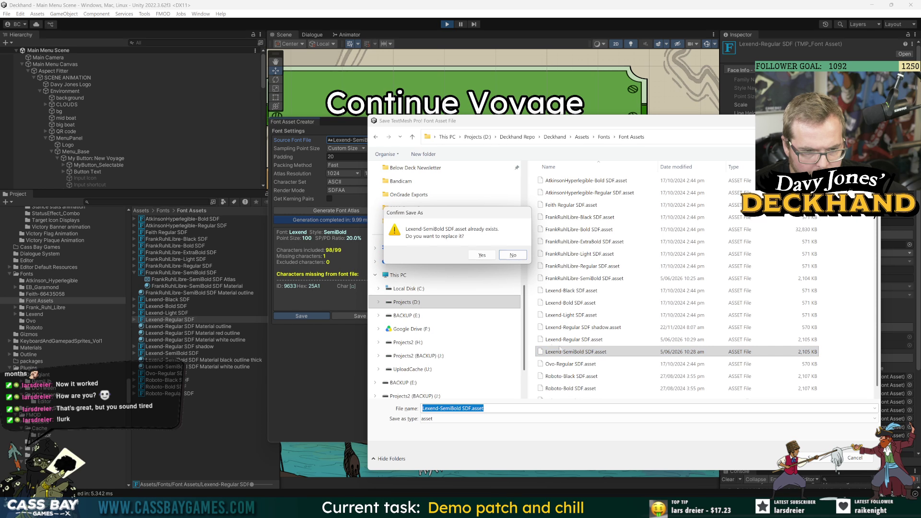
pyautogui.click(482, 256)
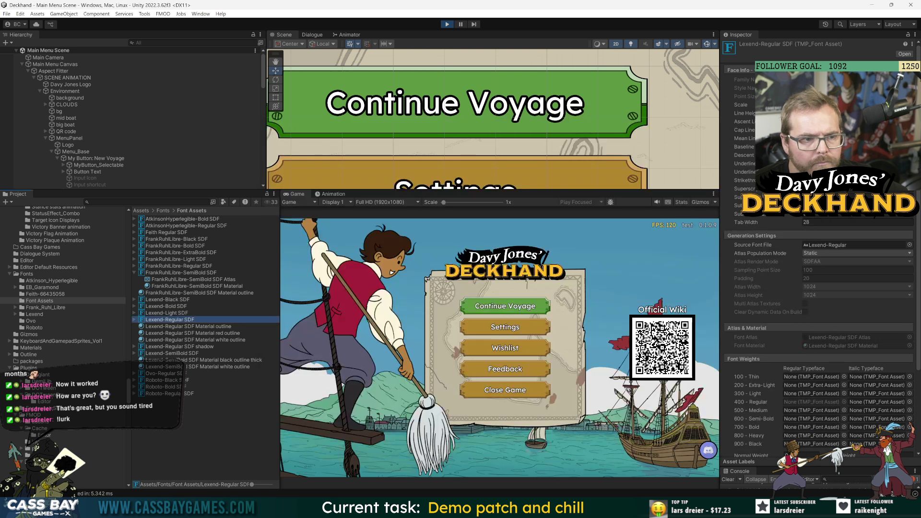
pyautogui.click(839, 121)
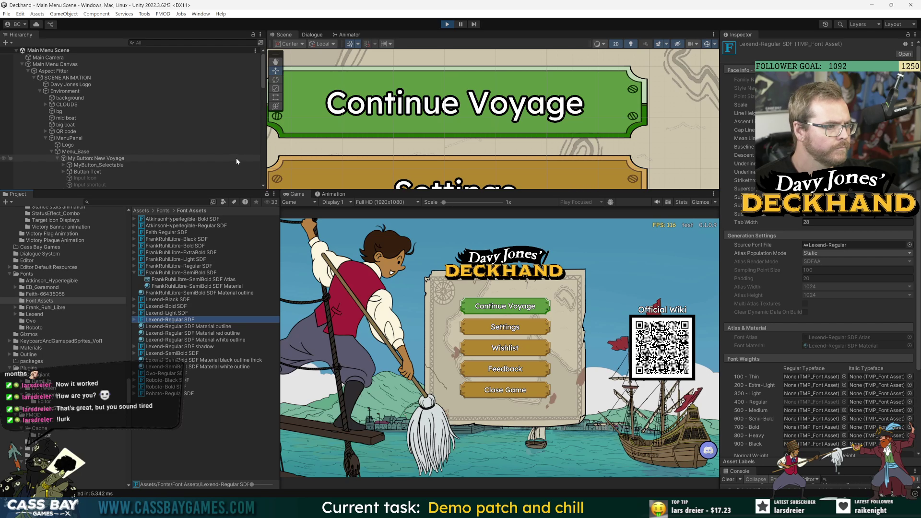
# Step: Set Lexend-Regular SDF Material outline's Underlay Dilate to about 0.35, then click Continue Voyage
pyautogui.click(231, 404)
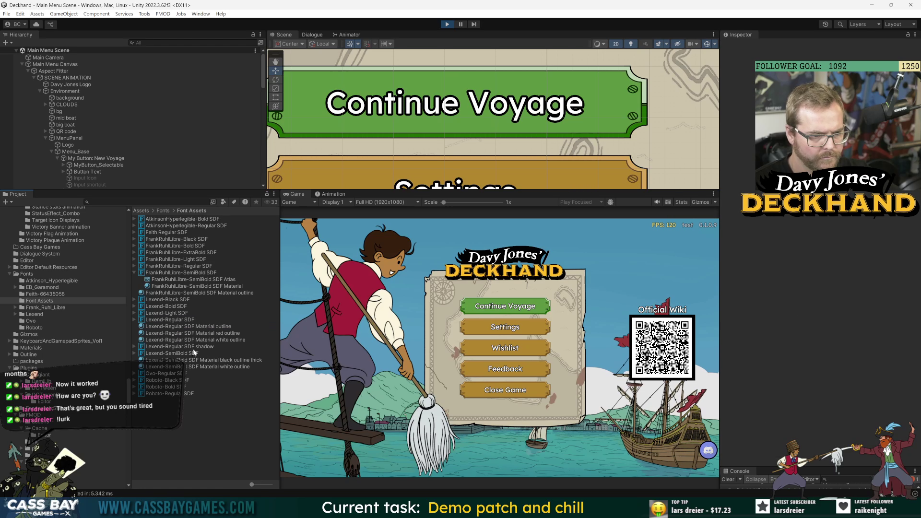
pyautogui.click(177, 319)
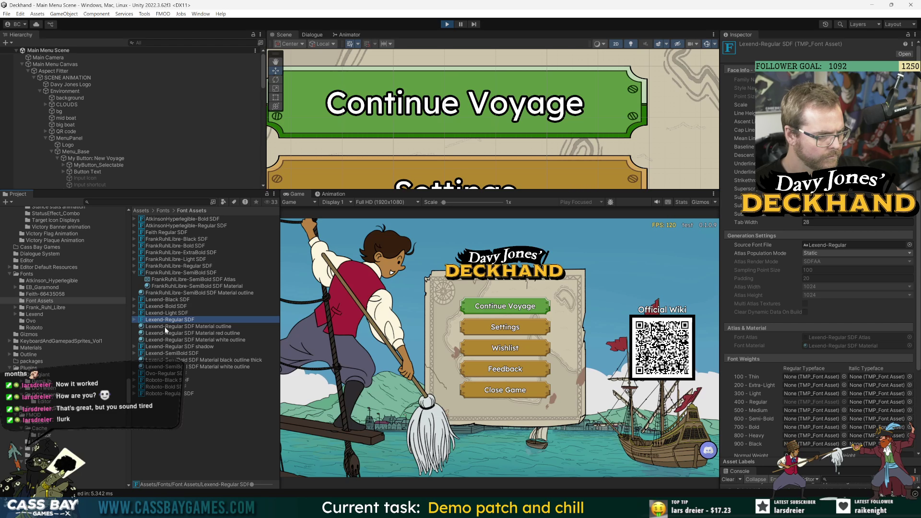
pyautogui.click(166, 327)
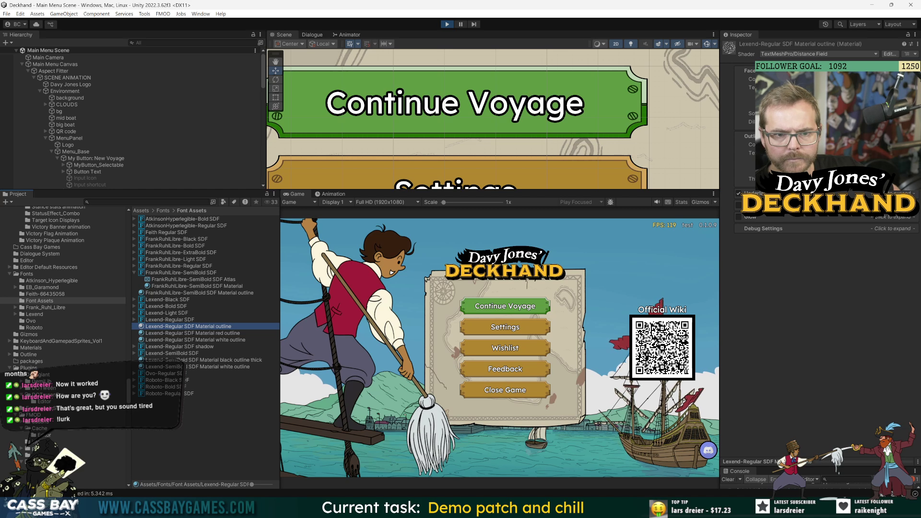
pyautogui.click(751, 113)
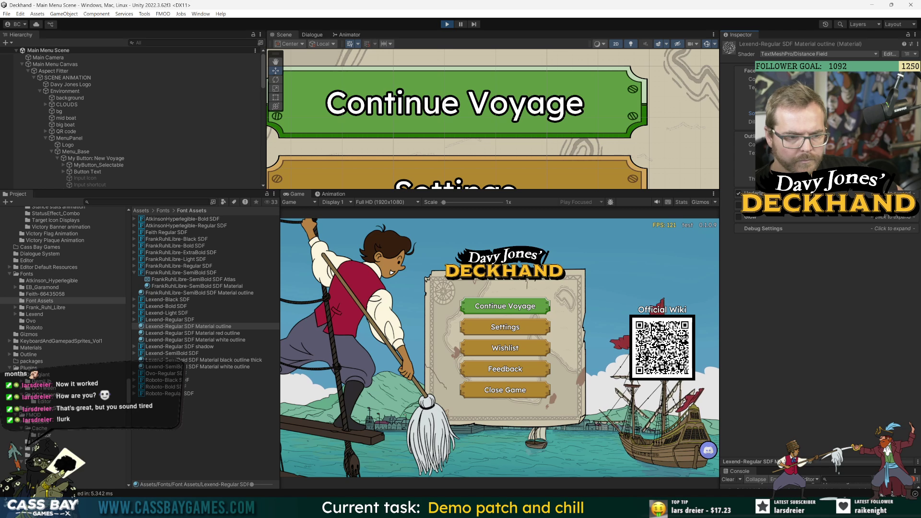
pyautogui.click(839, 193)
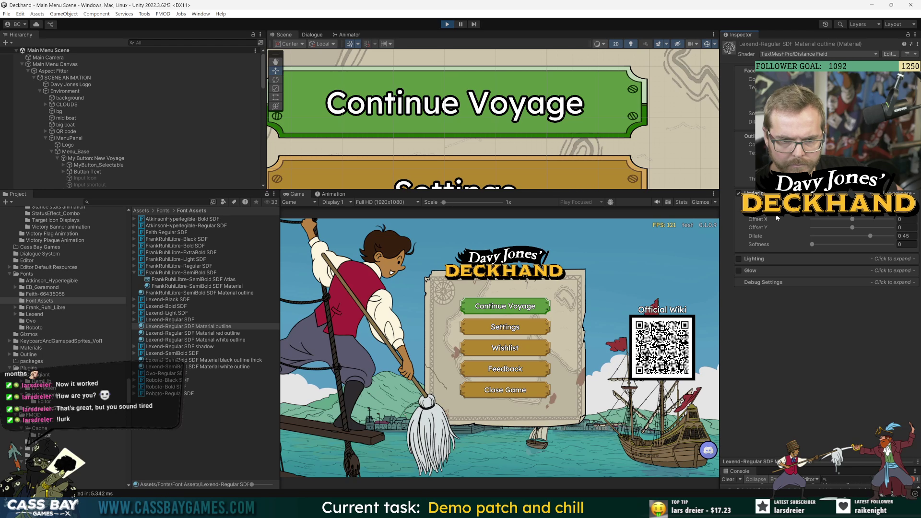
pyautogui.moveTo(870, 238); pyautogui.dragTo(867, 236)
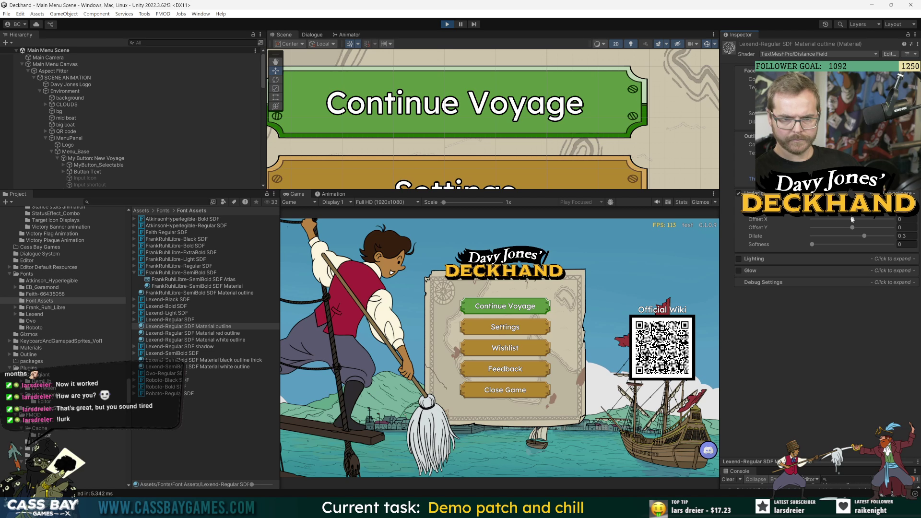
pyautogui.moveTo(867, 239); pyautogui.dragTo(867, 239)
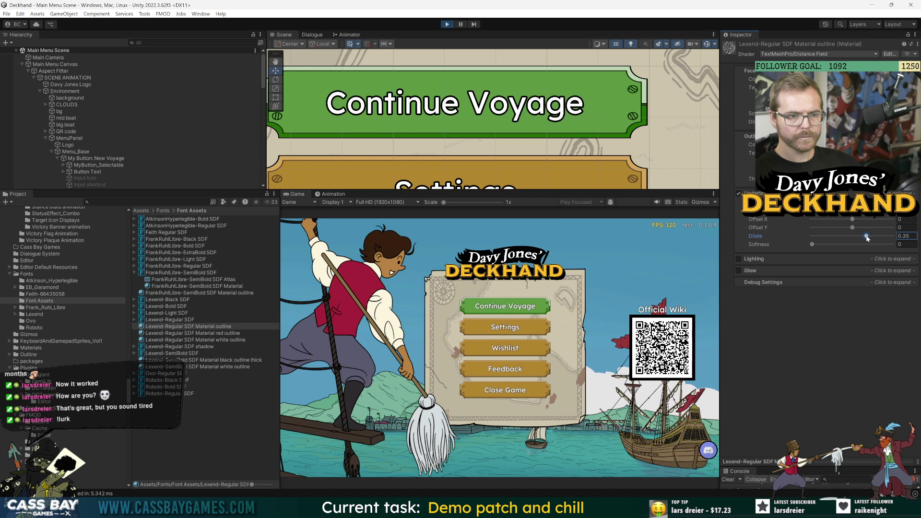
pyautogui.click(509, 306)
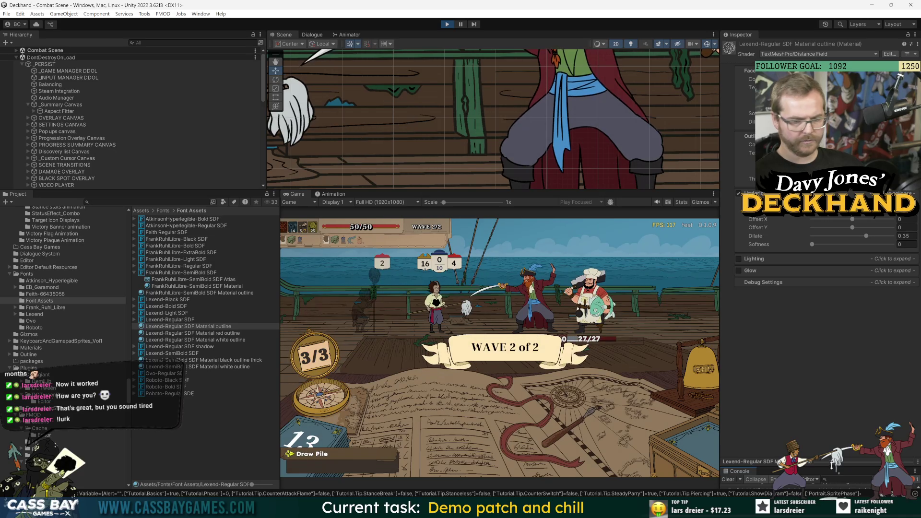
# Step: Resize and clear the Console, let combat reach the player turn, then select FrankRuhlLibre-SemiBold SDF
pyautogui.moveTo(830, 462)
pyautogui.mouseDown()
pyautogui.moveTo(841, 361)
pyautogui.moveTo(841, 370)
pyautogui.mouseUp()
pyautogui.click(729, 388)
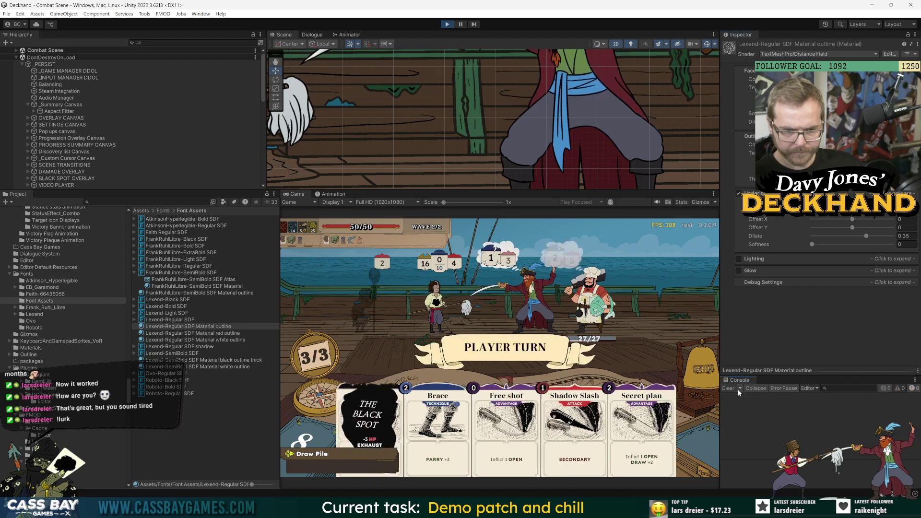
pyautogui.moveTo(424, 267)
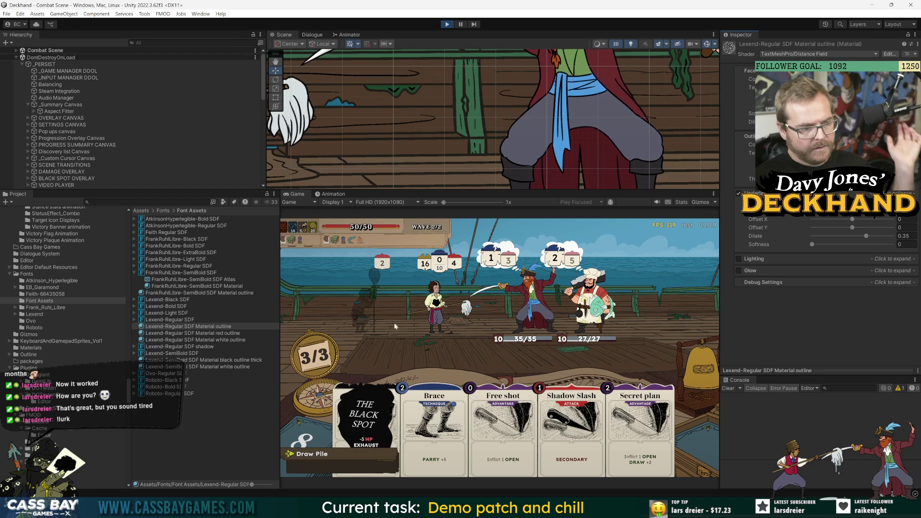
pyautogui.click(166, 279)
# Step: Browse the FrankRuhlLibre-SemiBold SDF asset, material and atlas, ending on its Material outline
pyautogui.click(172, 273)
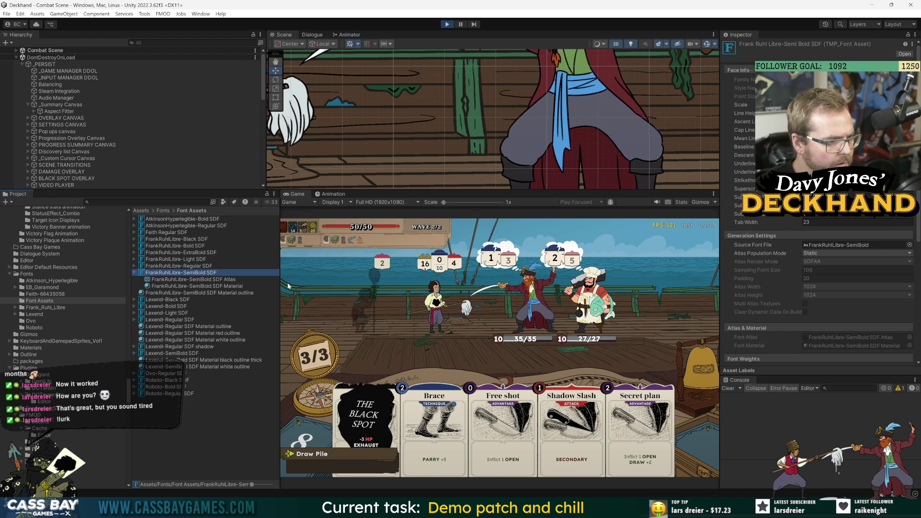
pyautogui.click(167, 287)
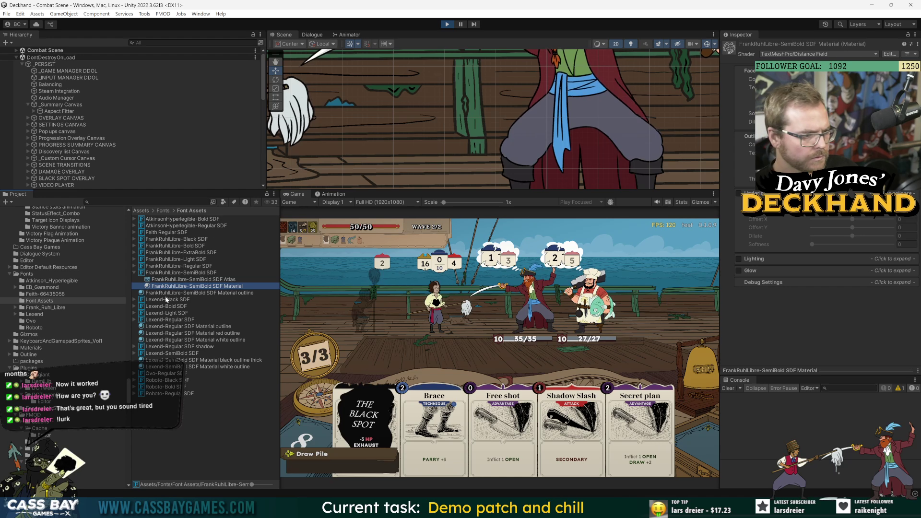
pyautogui.click(164, 280)
pyautogui.click(173, 272)
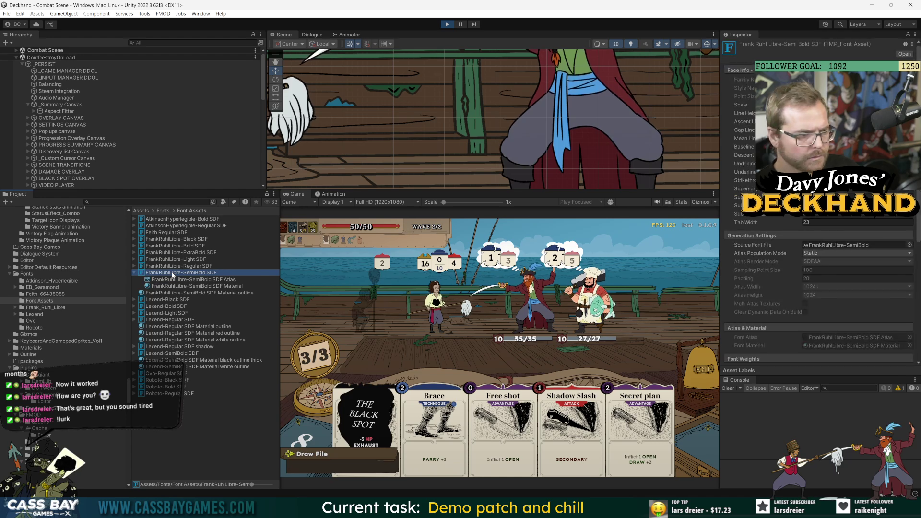
pyautogui.click(168, 293)
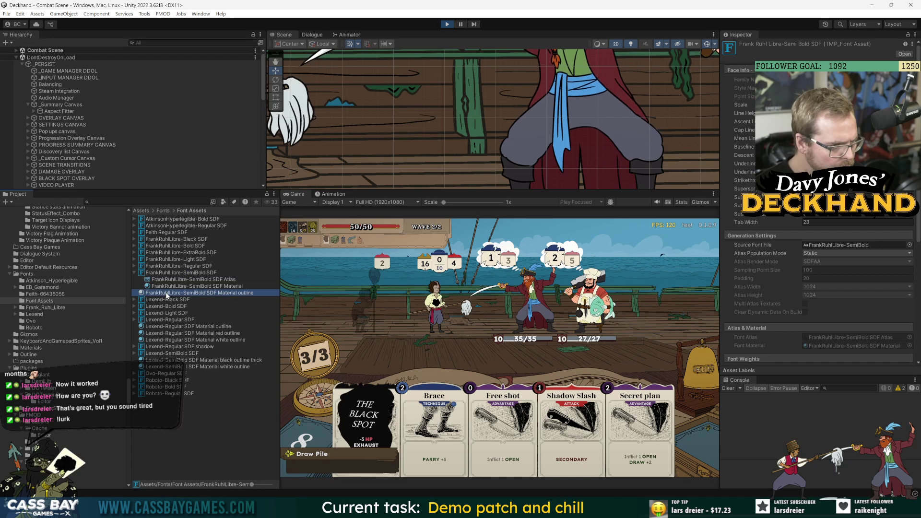
# Step: Check the outline material's Outline Thickness and Underlay Offset X/Y and Dilate values
pyautogui.click(743, 113)
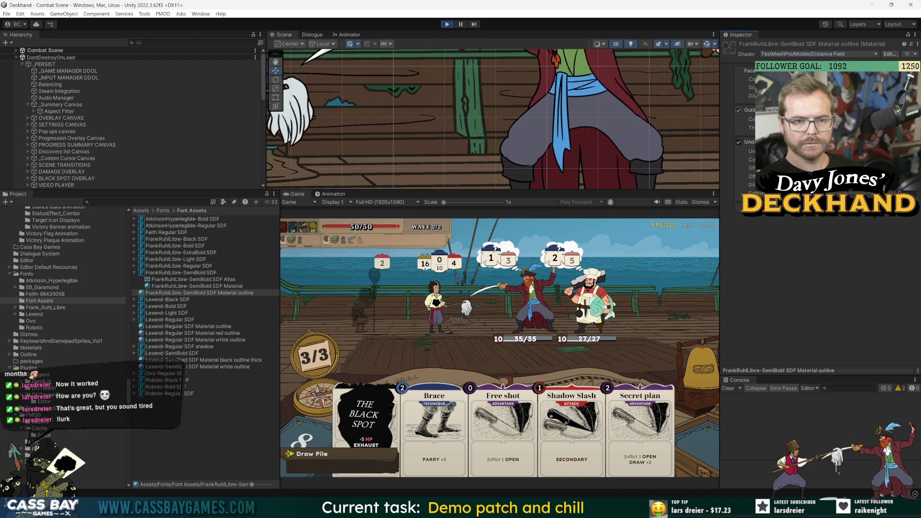
pyautogui.click(751, 128)
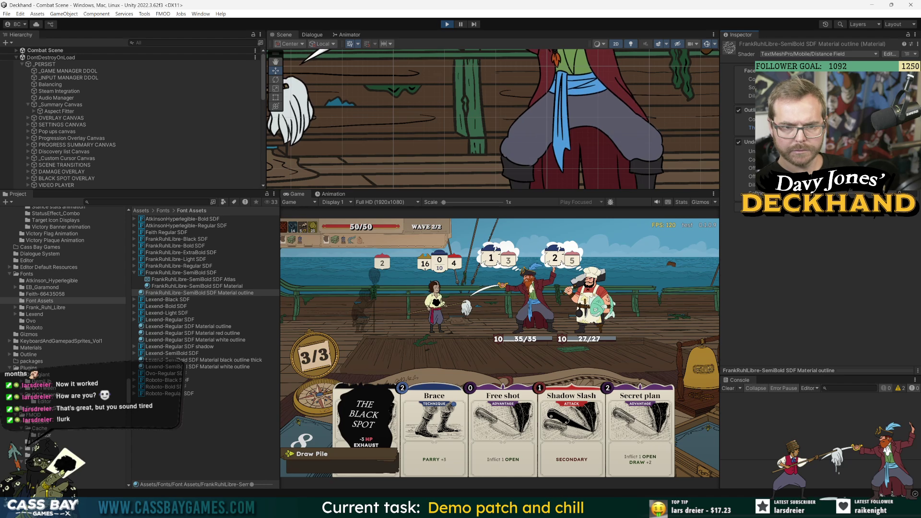
pyautogui.click(903, 186)
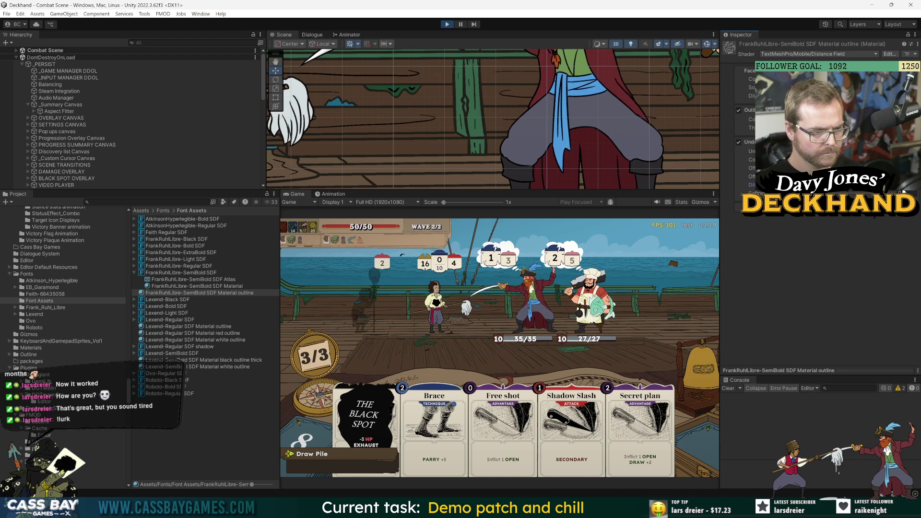
pyautogui.click(903, 176)
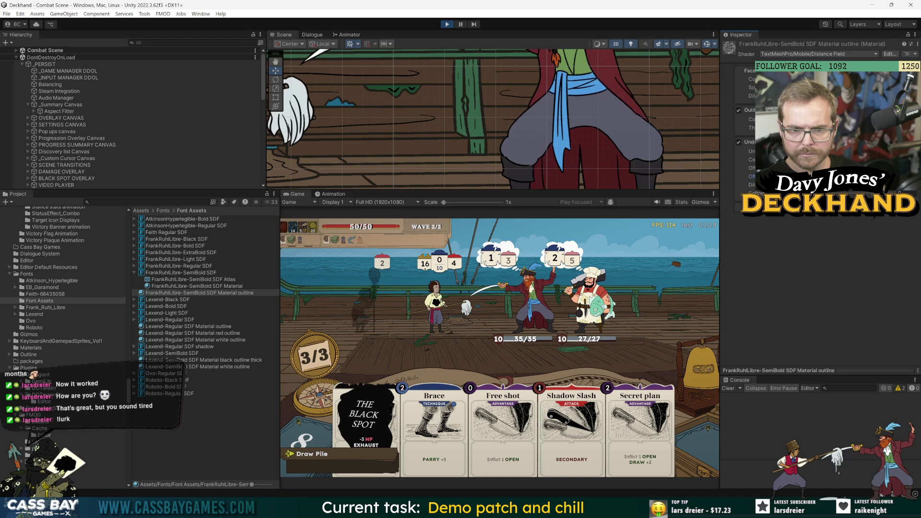
pyautogui.click(903, 167)
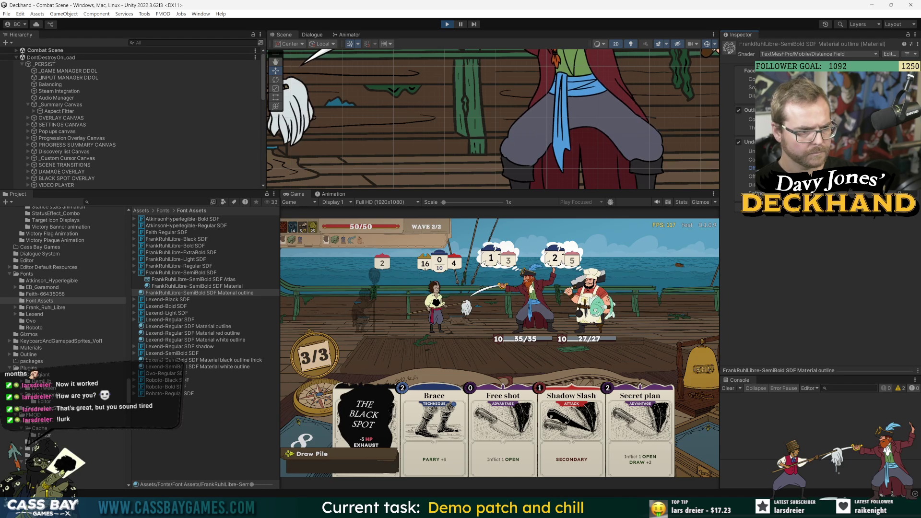
pyautogui.click(903, 184)
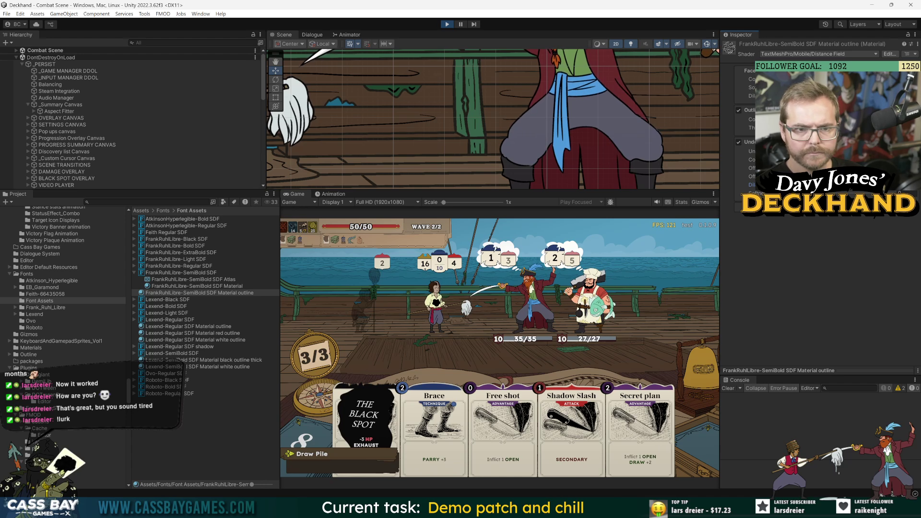
pyautogui.click(752, 128)
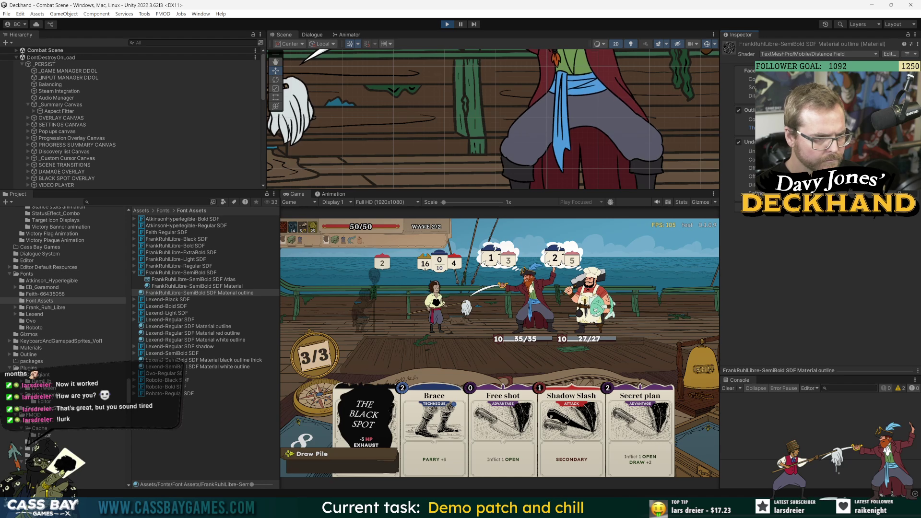
pyautogui.click(752, 184)
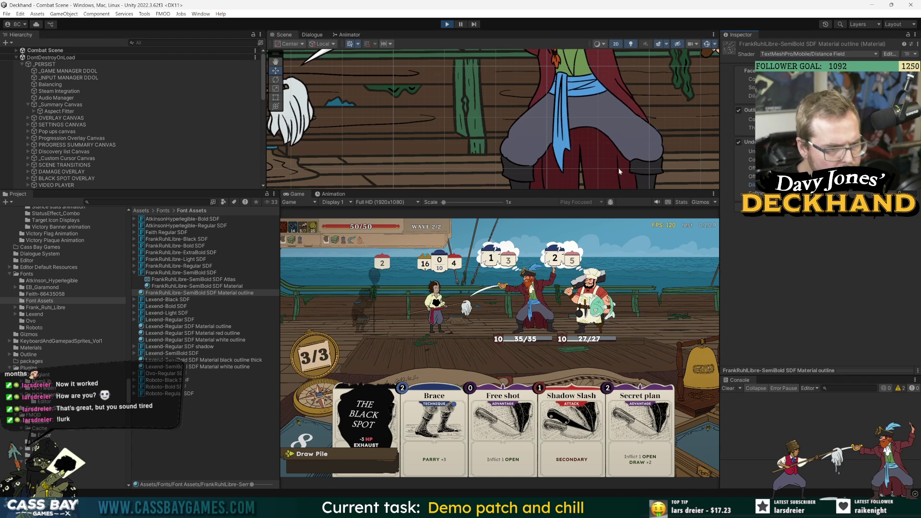
pyautogui.click(787, 127)
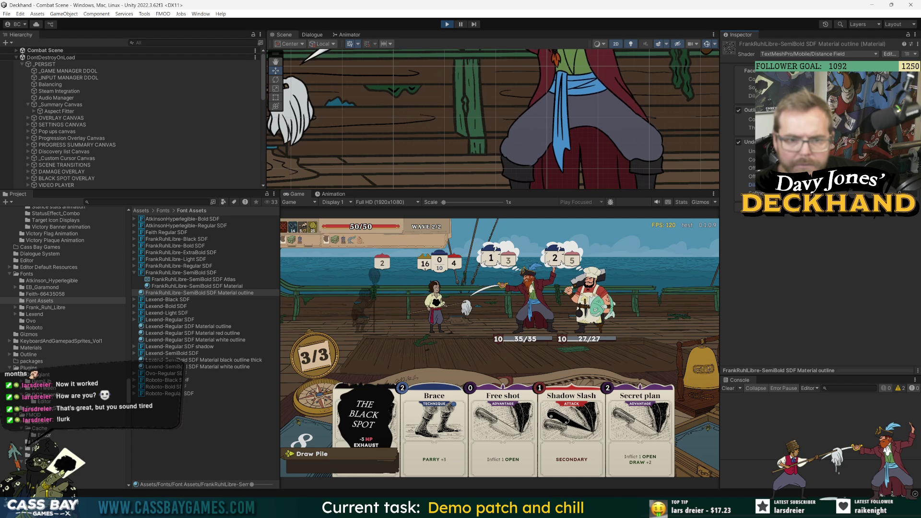
# Step: Set the underlay colour's alpha to 040
pyautogui.click(854, 119)
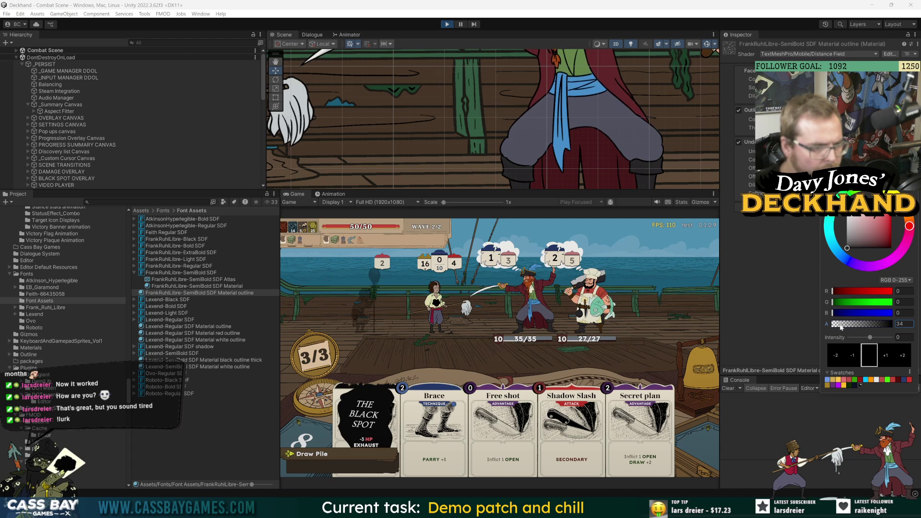
pyautogui.write('0')
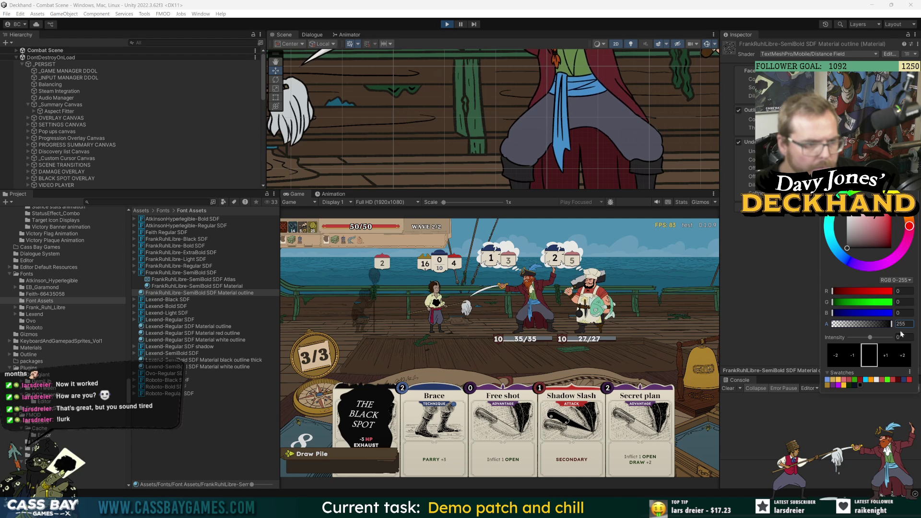
pyautogui.write('40')
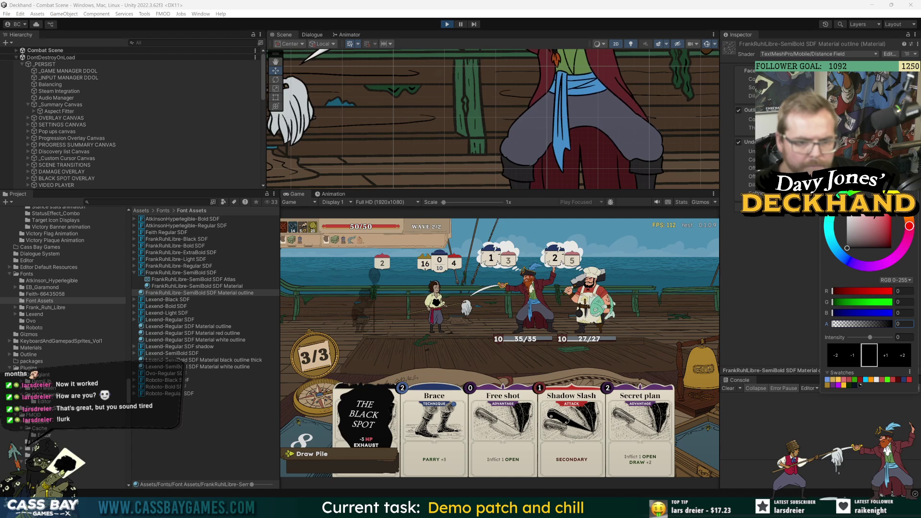
pyautogui.press('Escape')
pyautogui.click(816, 127)
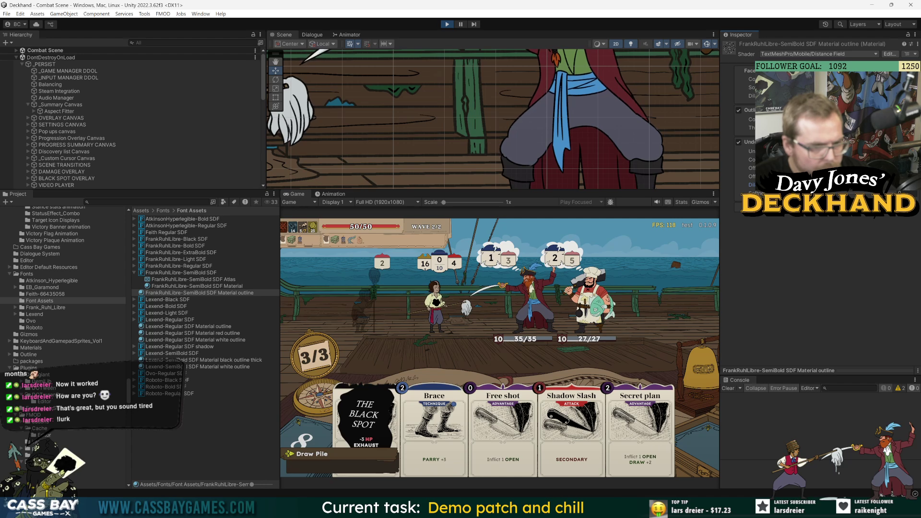
# Step: Adjust another material colour's opacity to about 135, then select the SDF Atlas
pyautogui.click(859, 119)
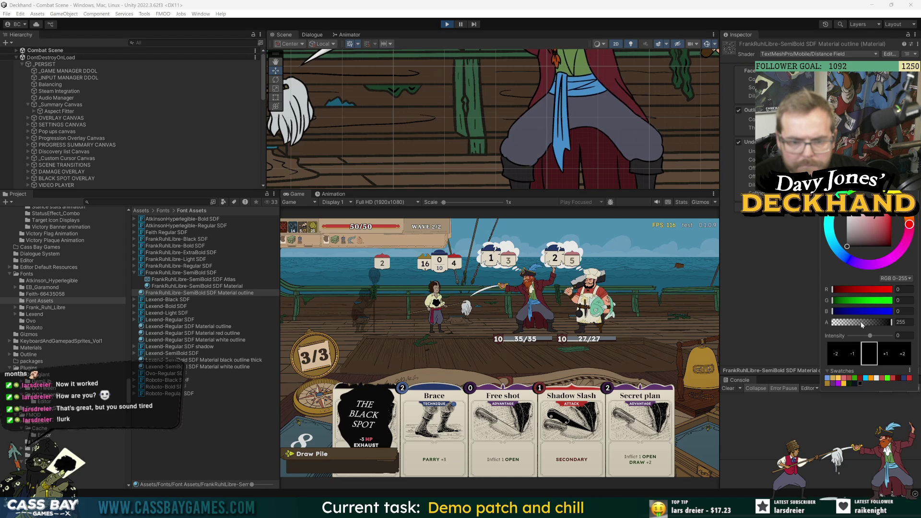
pyautogui.click(861, 322)
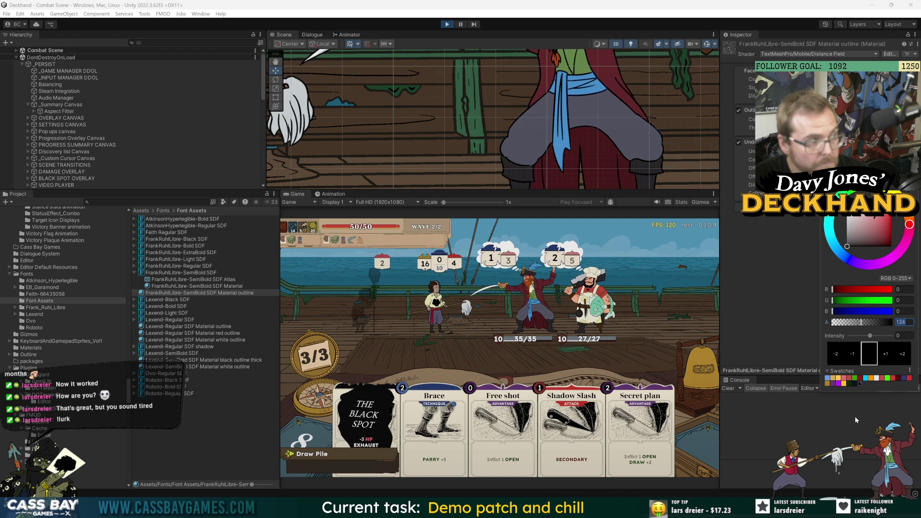
pyautogui.click(864, 323)
pyautogui.write('255')
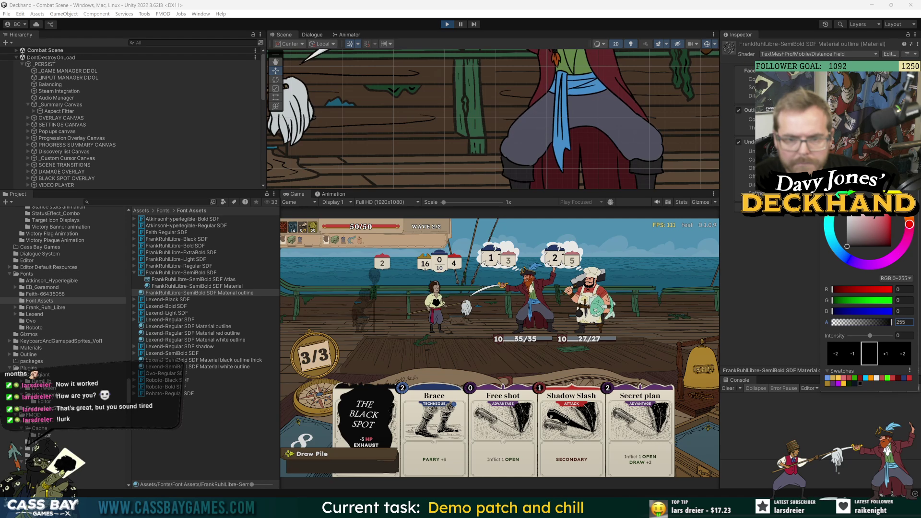
pyautogui.press('Return')
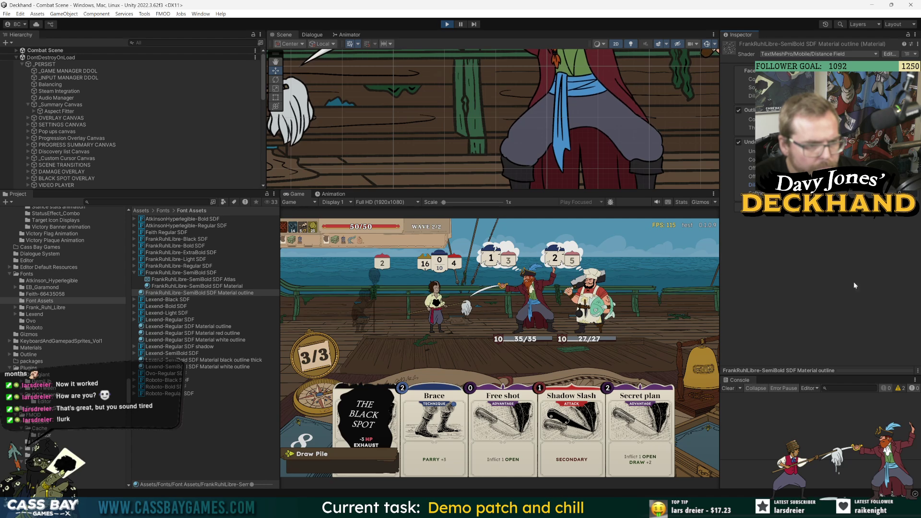
pyautogui.press('Up')
pyautogui.press('Up')
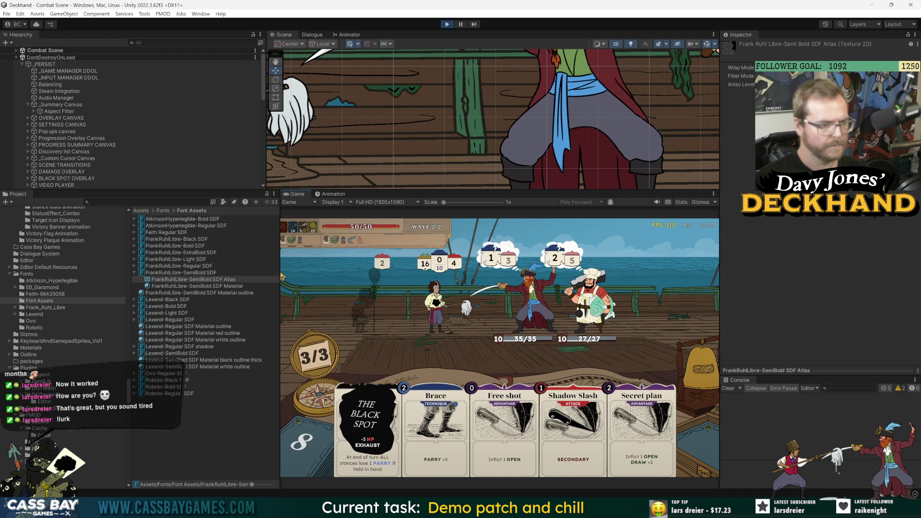
# Step: Peek at the draw pile, widen the Game view, then open the Plugins/Demigiant/DemiLib folder
pyautogui.click(287, 425)
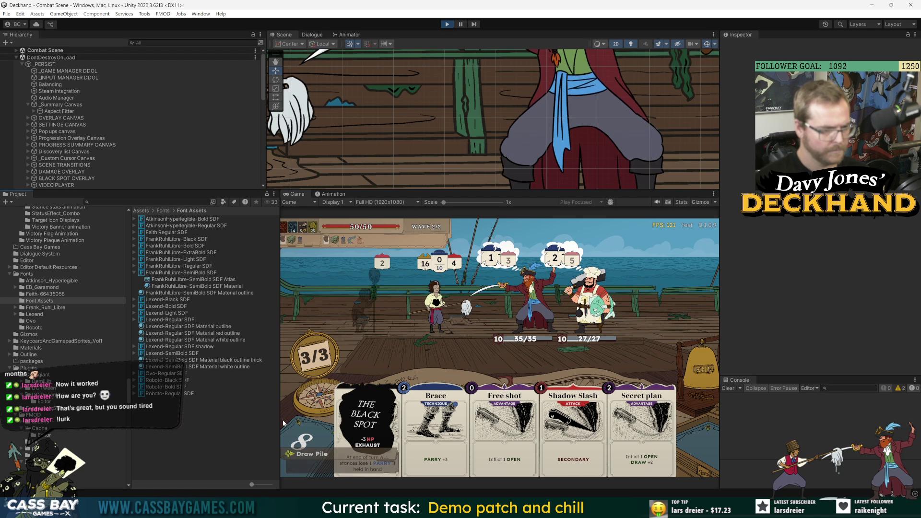
pyautogui.moveTo(280, 422); pyautogui.dragTo(251, 421)
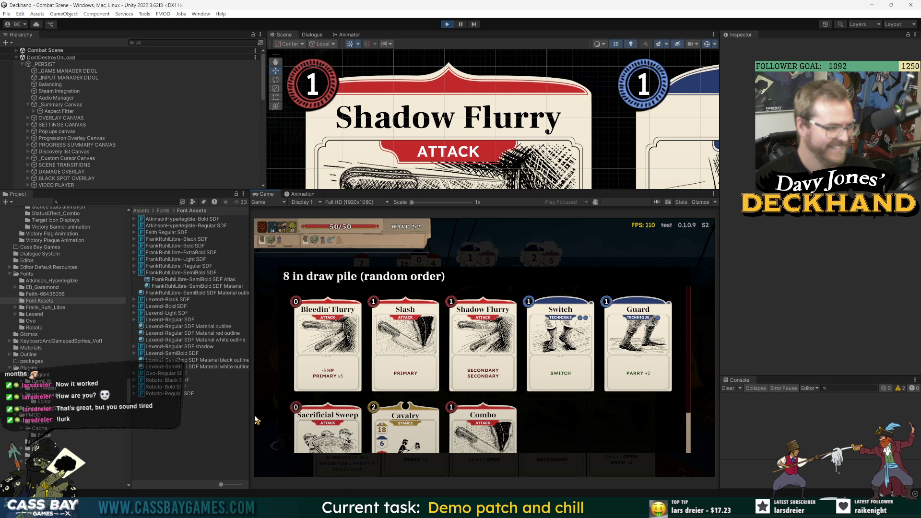
pyautogui.click(604, 233)
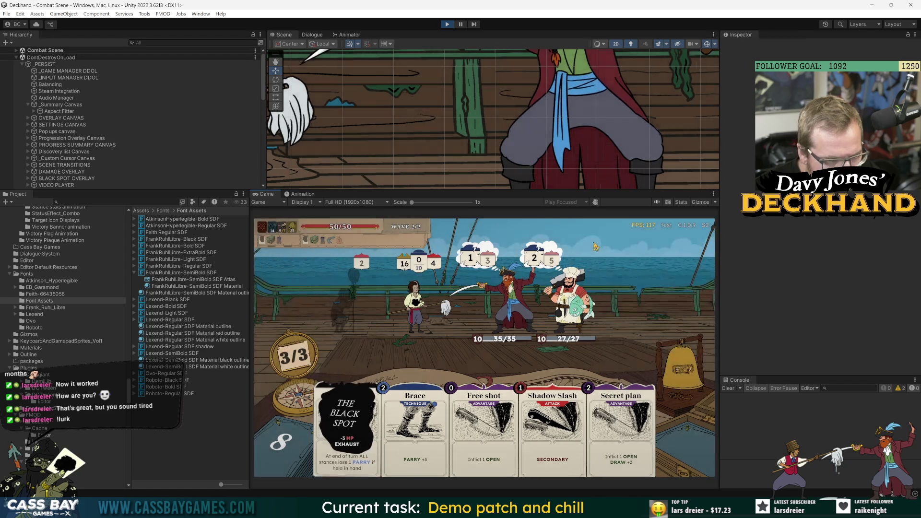
pyautogui.moveTo(511, 341)
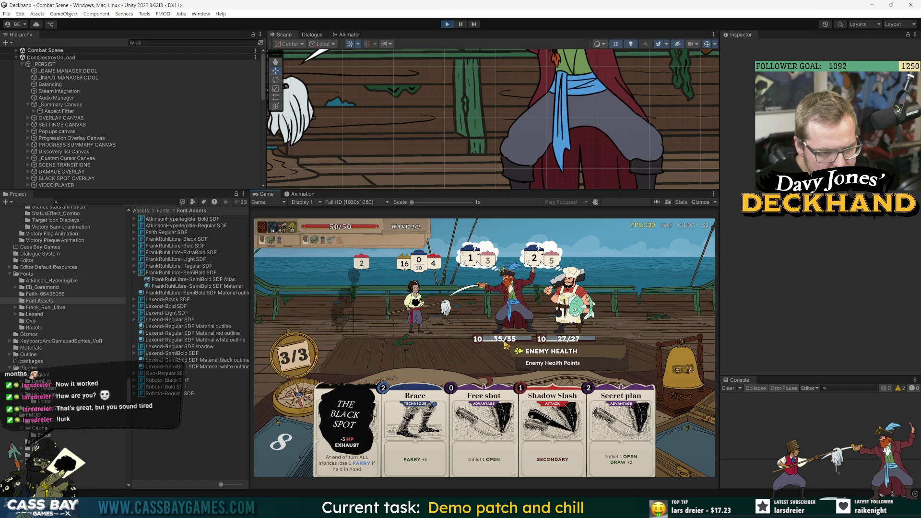
pyautogui.click(109, 381)
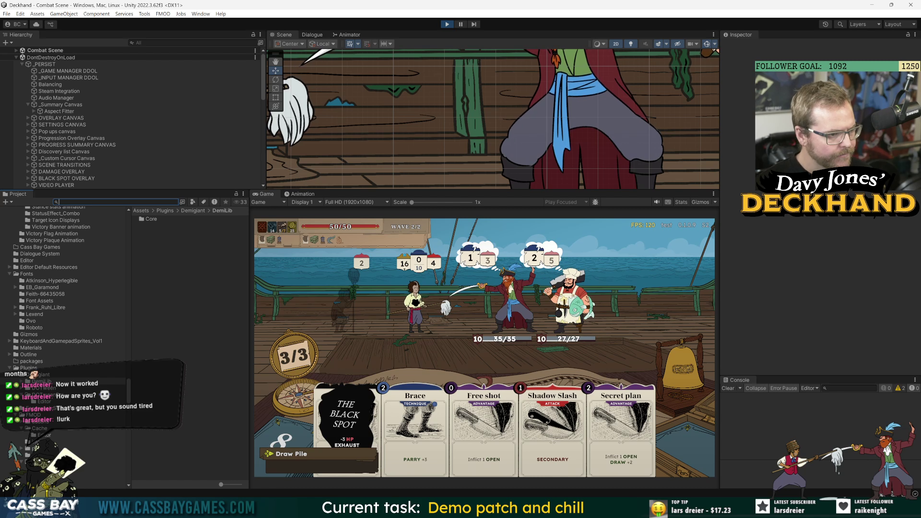
# Step: Search the project assets for 'fonts', then clear the search
pyautogui.hotkey('ctrl', 'f')
pyautogui.write('fonts')
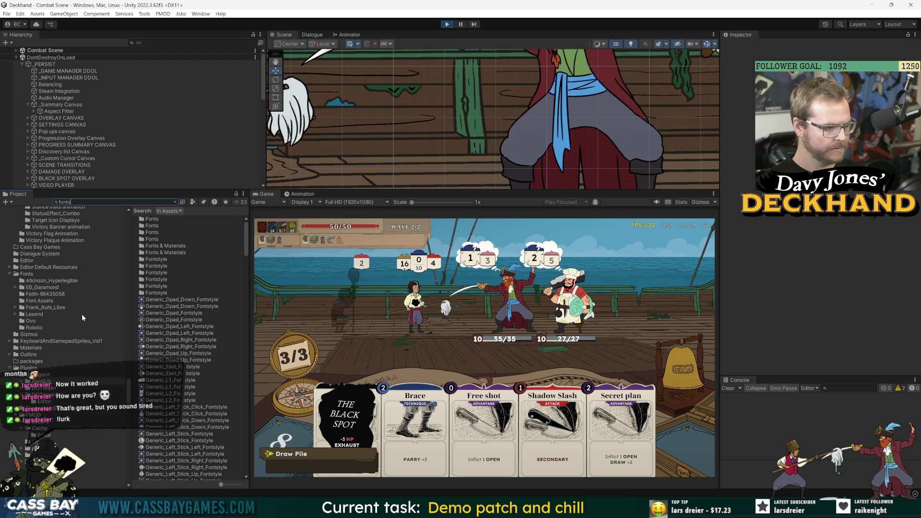
pyautogui.scroll(10, 127, 382)
pyautogui.scroll(10, 127, 381)
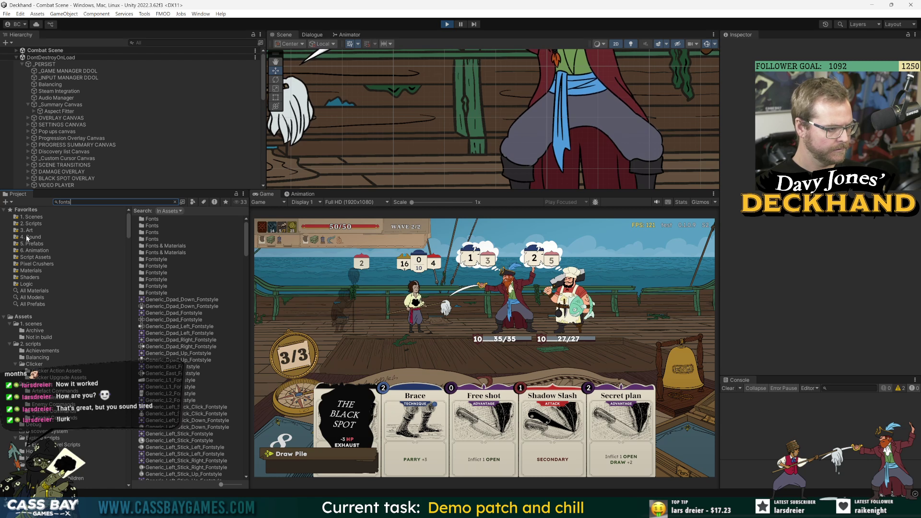
pyautogui.click(24, 317)
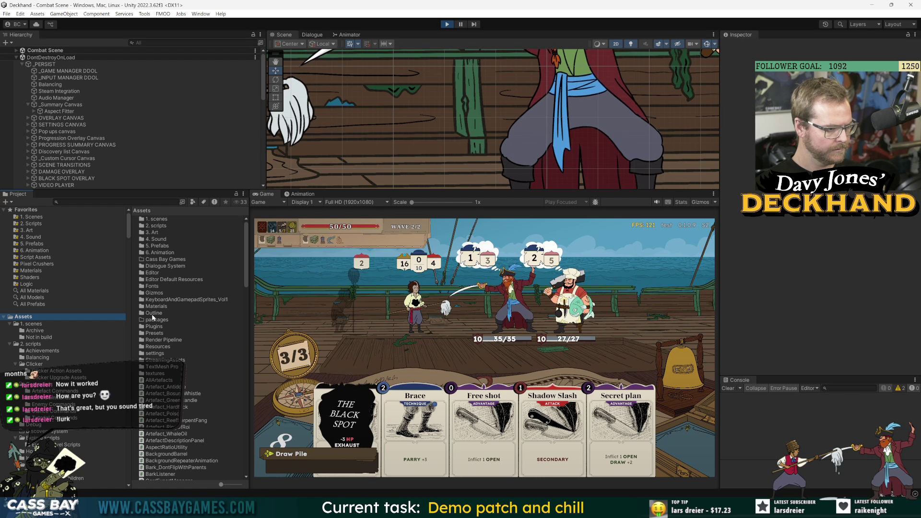
# Step: Browse to Assets > Fonts > Font Assets and select the Lexend-SemiBold black outline thick material
pyautogui.click(155, 286)
pyautogui.doubleClick(154, 287)
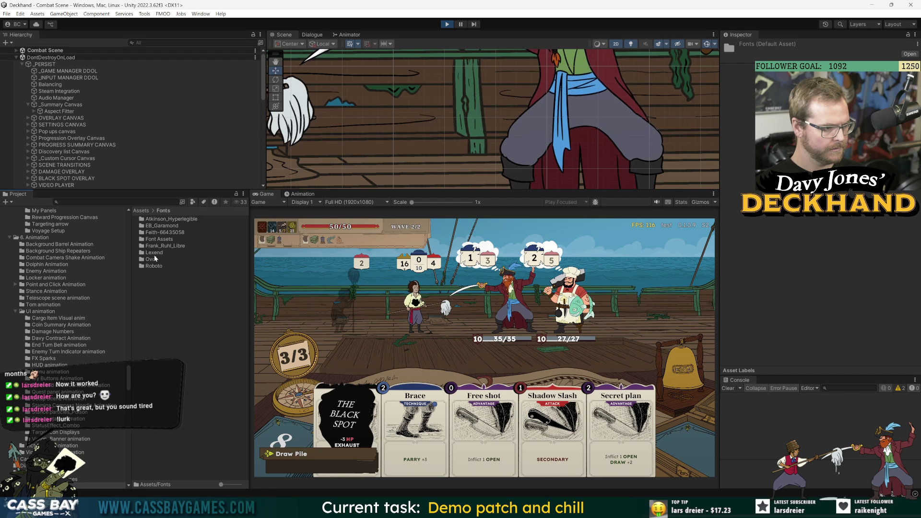
pyautogui.doubleClick(155, 253)
pyautogui.click(161, 211)
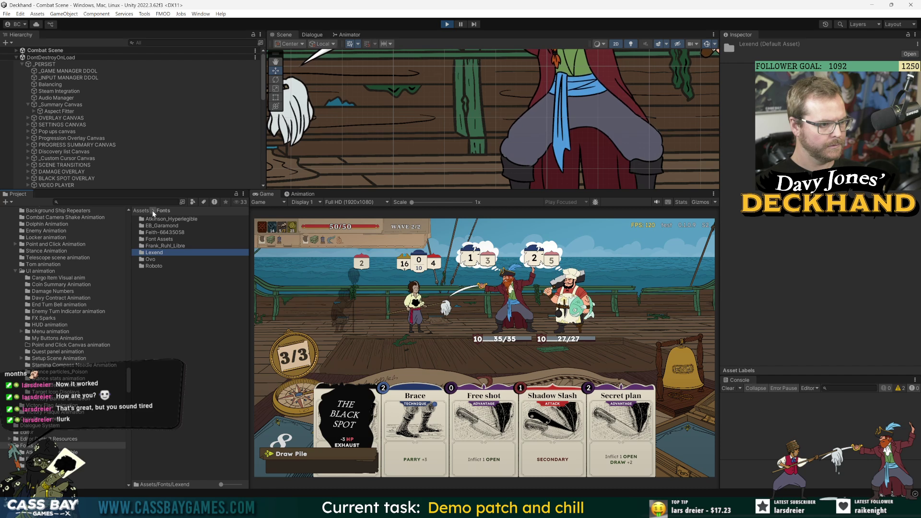
pyautogui.click(140, 211)
pyautogui.click(164, 326)
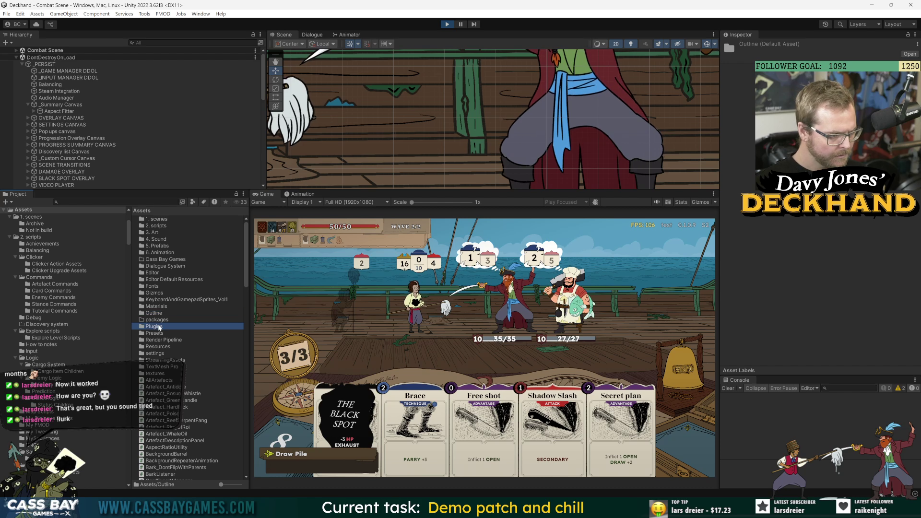
pyautogui.click(161, 287)
pyautogui.doubleClick(160, 287)
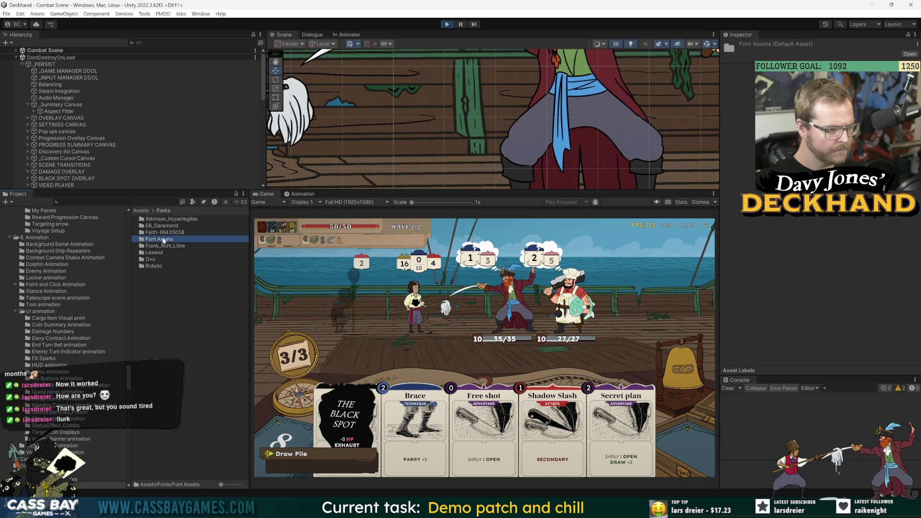
pyautogui.doubleClick(169, 240)
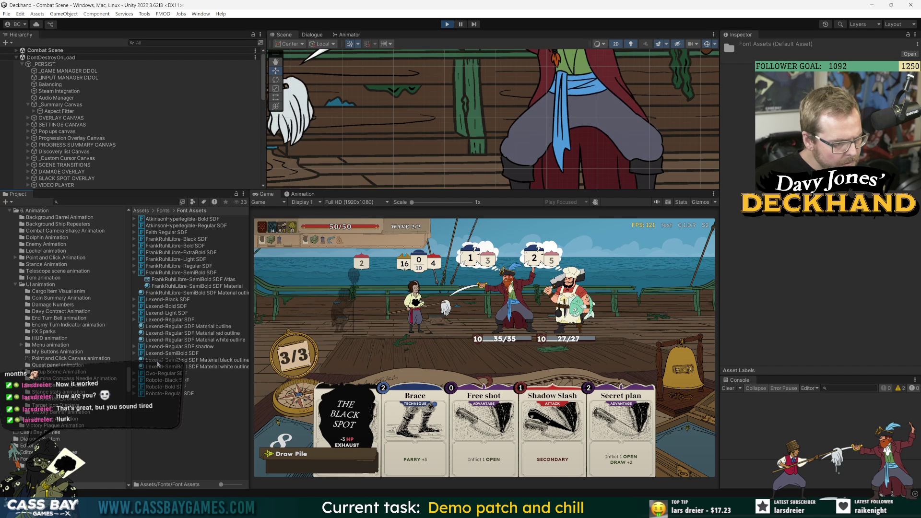
pyautogui.click(166, 359)
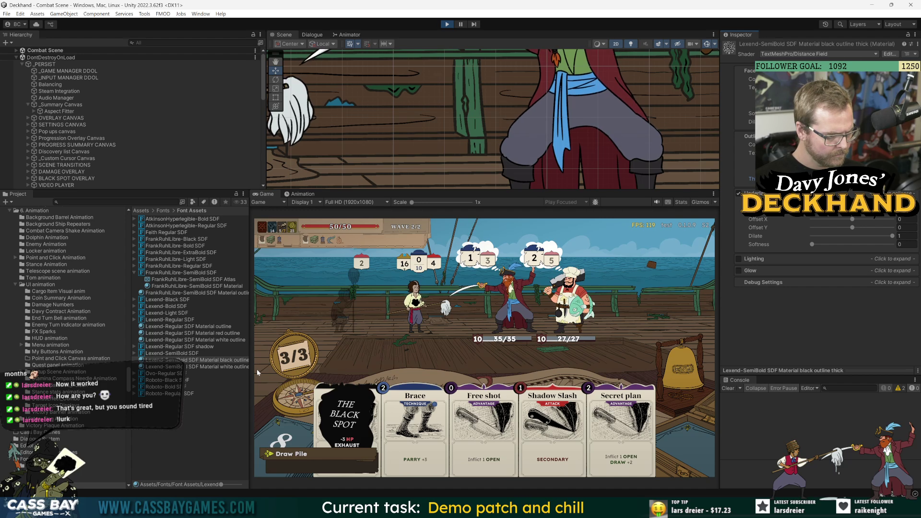
# Step: Widen the asset list and select the Lexend-Regular SDF Material outline's underlay settings
pyautogui.moveTo(250, 288); pyautogui.dragTo(304, 288)
pyautogui.click(166, 353)
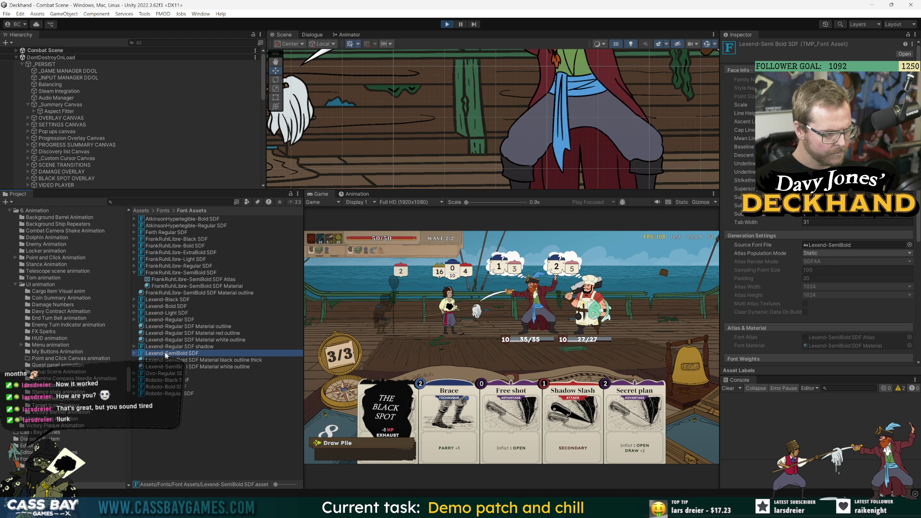
pyautogui.click(182, 327)
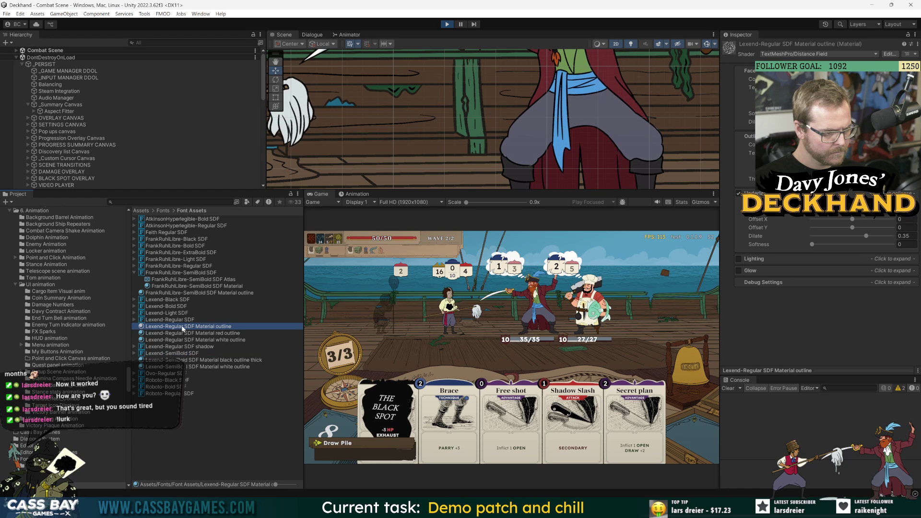
pyautogui.click(740, 197)
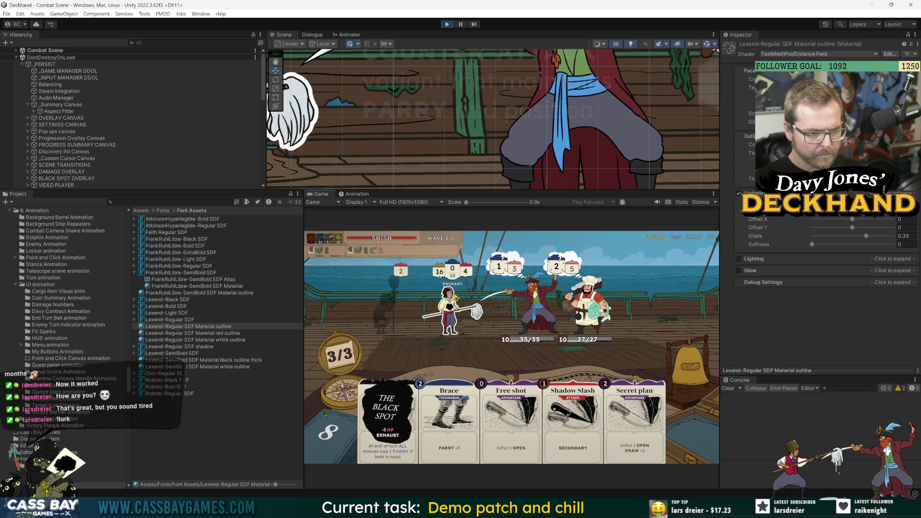
# Step: Drag the underlay dilate up and down, settling it at about 0.48
pyautogui.moveTo(468, 277)
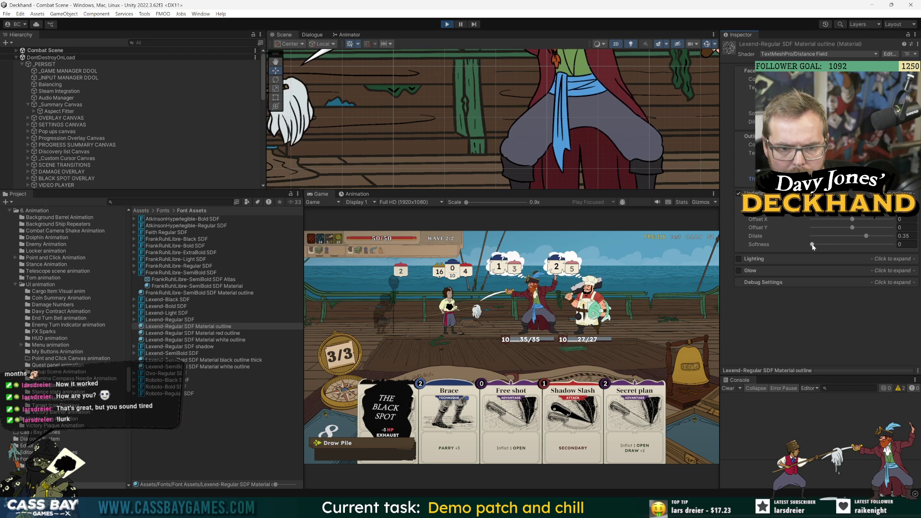
pyautogui.moveTo(866, 237); pyautogui.dragTo(878, 240)
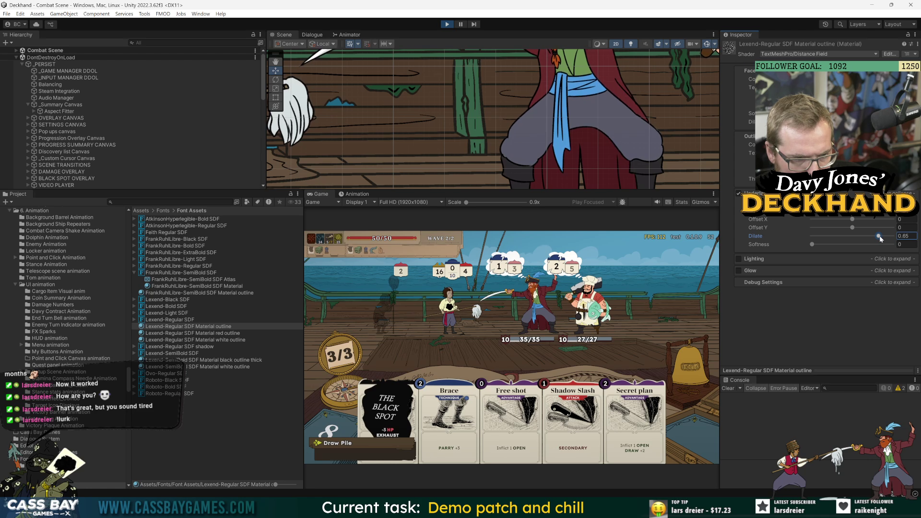
pyautogui.moveTo(877, 239); pyautogui.dragTo(873, 237)
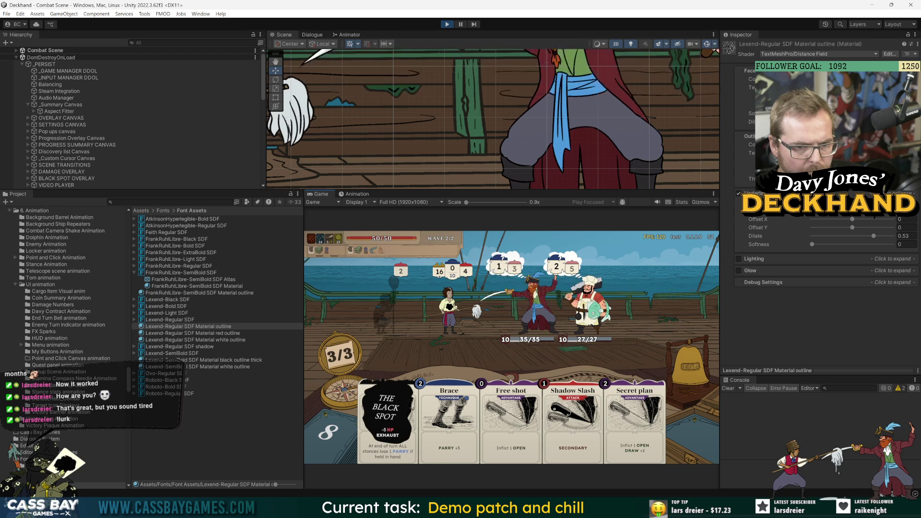
pyautogui.moveTo(328, 434)
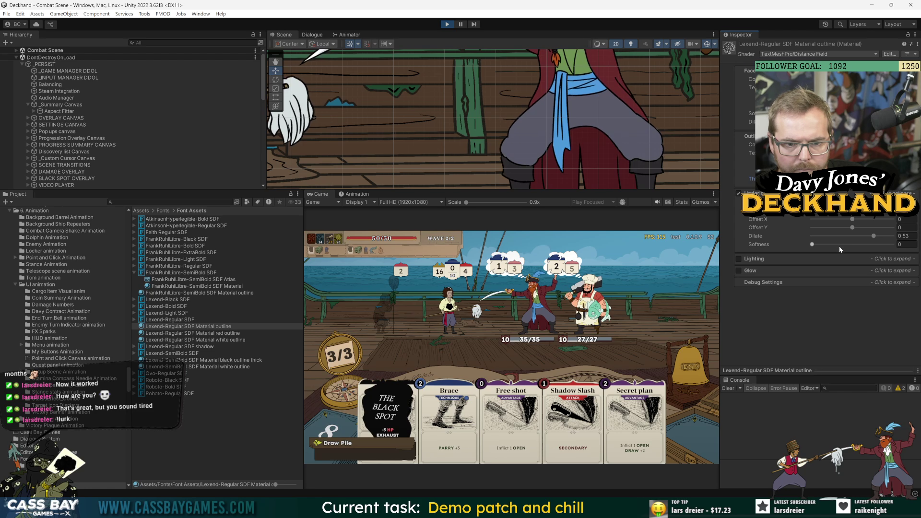
pyautogui.moveTo(871, 240); pyautogui.dragTo(900, 239)
pyautogui.moveTo(468, 274)
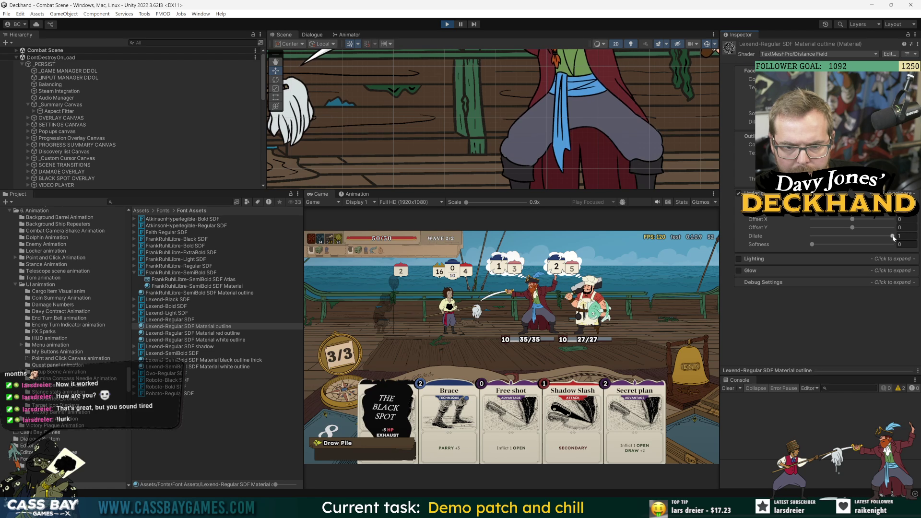
pyautogui.moveTo(893, 238); pyautogui.dragTo(873, 241)
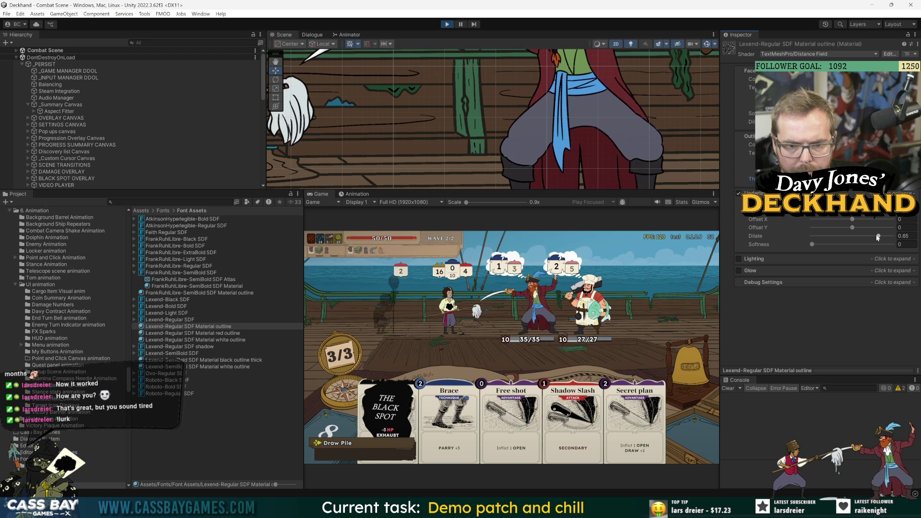
pyautogui.click(872, 236)
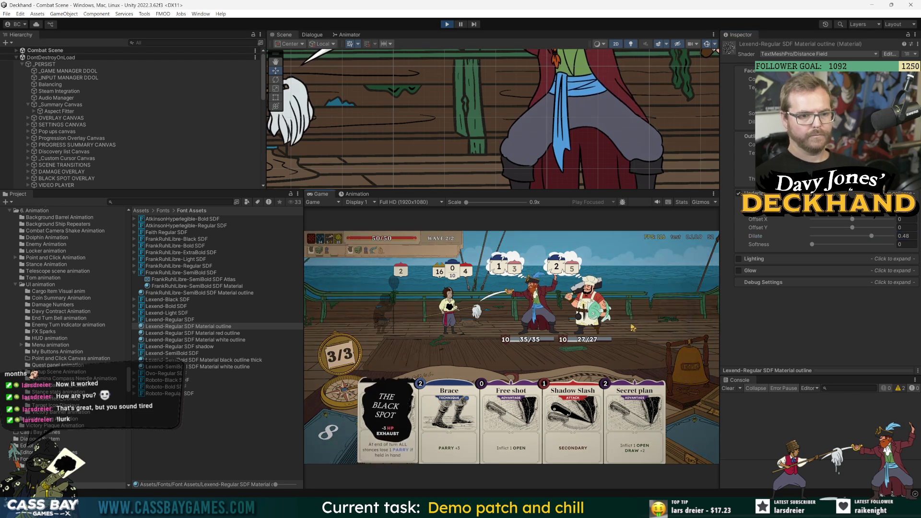
pyautogui.moveTo(467, 270)
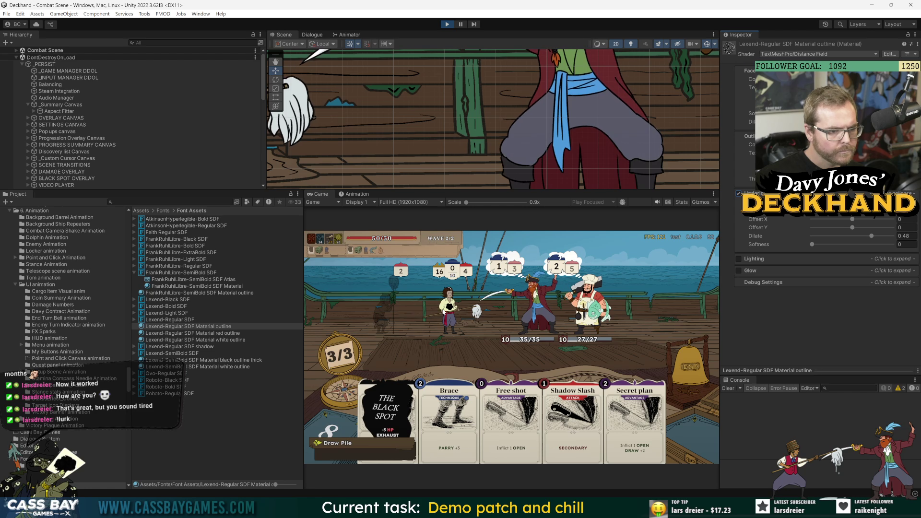
pyautogui.click(144, 42)
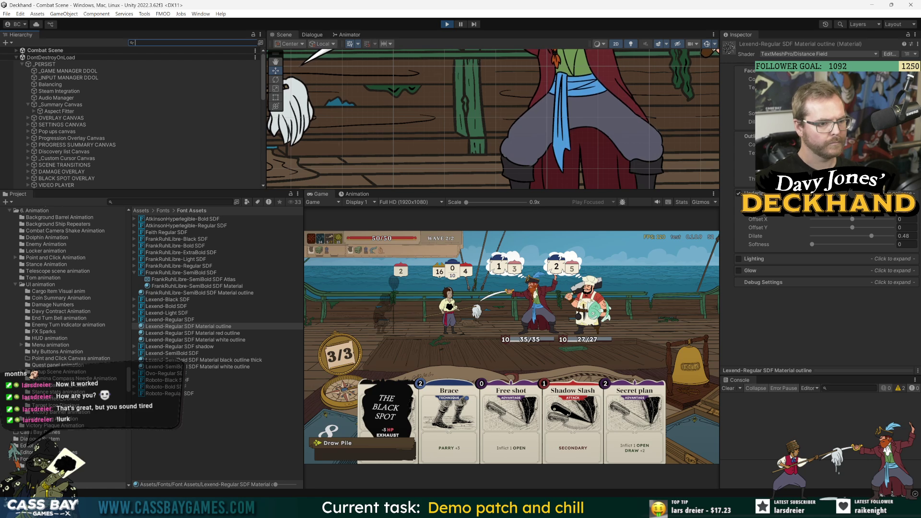
# Step: Filter the hierarchy to the Stamina Compass and select its Paper > Text (TMP) object
pyautogui.write('stamina')
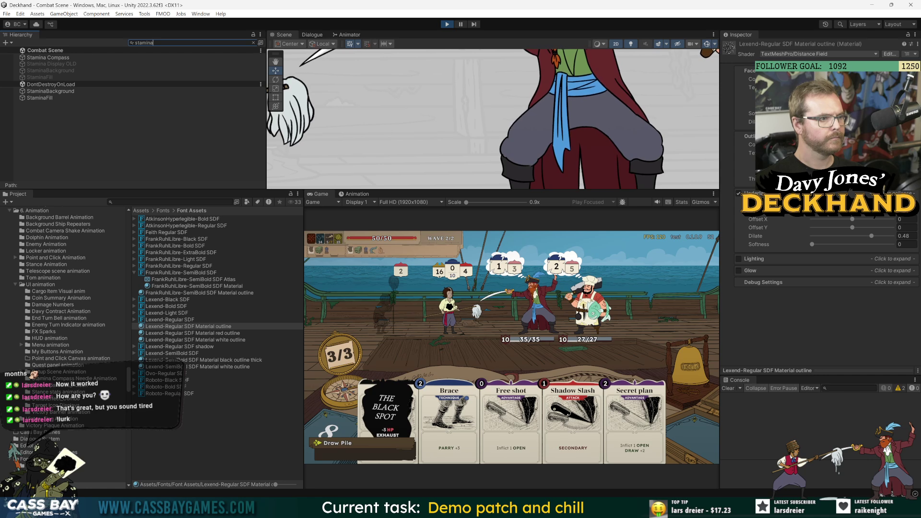
pyautogui.hotkey('ctrl', 'a')
pyautogui.write('comp')
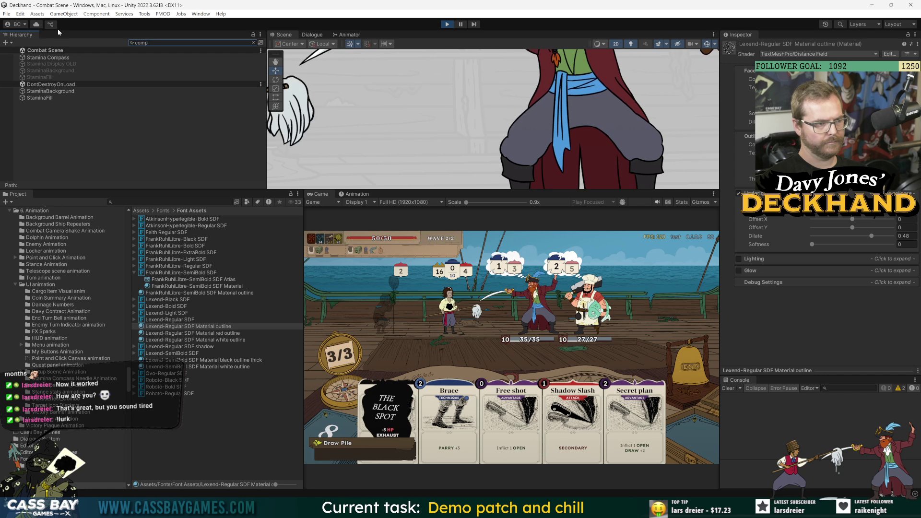
pyautogui.click(50, 57)
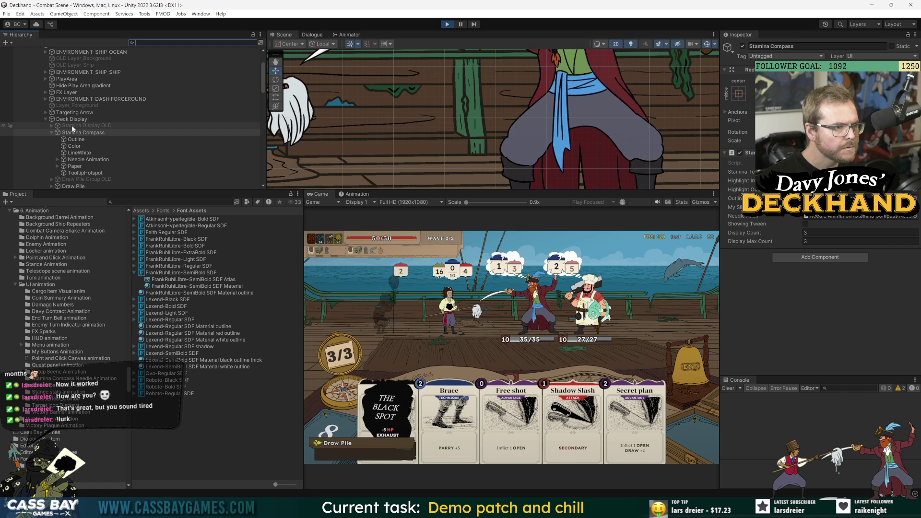
pyautogui.click(58, 166)
pyautogui.click(72, 172)
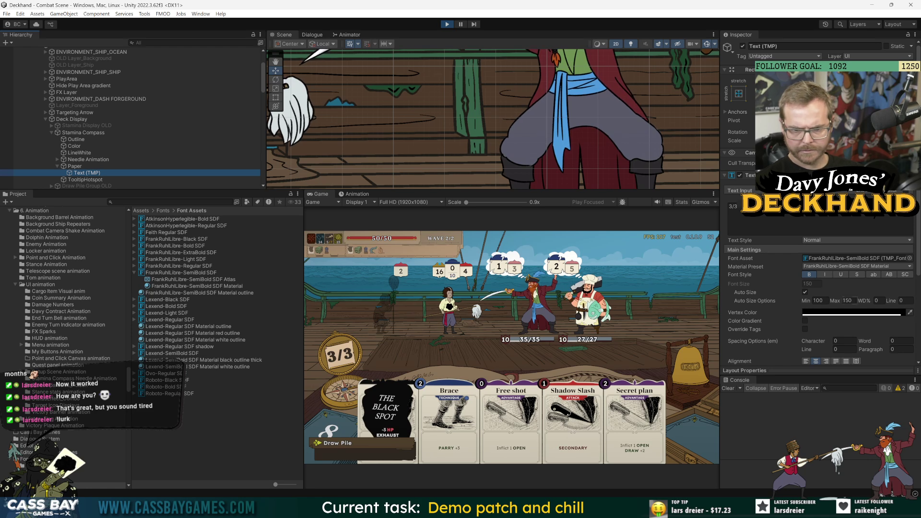
# Step: Try the outline material preset on the counter text, revert to plain SDF Material, and widen the asset list
pyautogui.moveTo(721, 263); pyautogui.dragTo(556, 263)
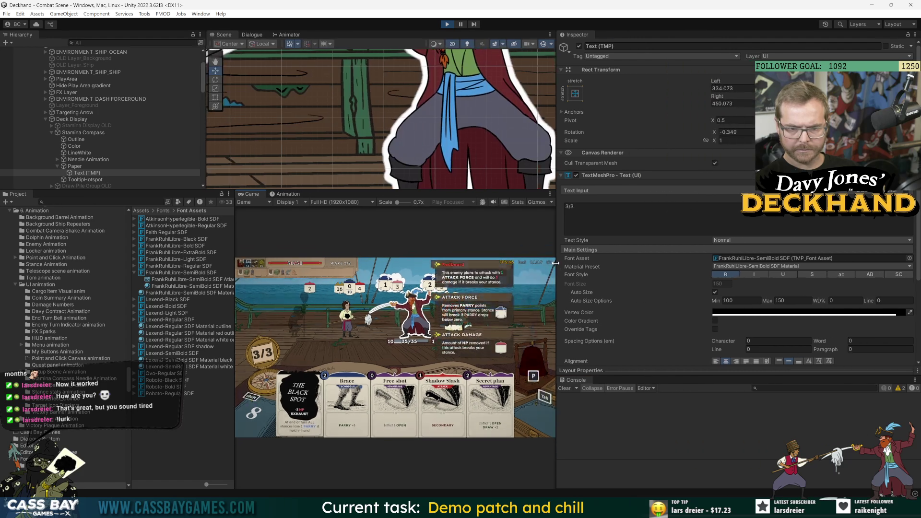
pyautogui.click(791, 267)
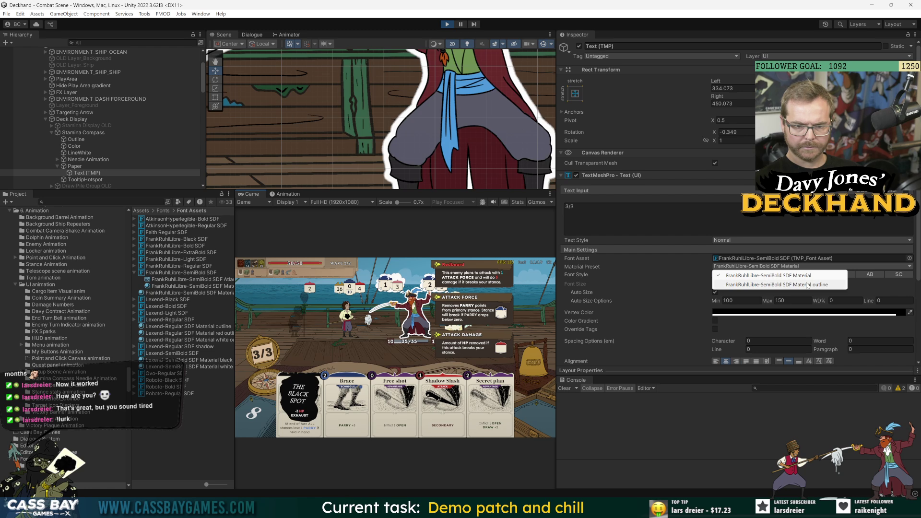
pyautogui.click(805, 282)
pyautogui.click(811, 275)
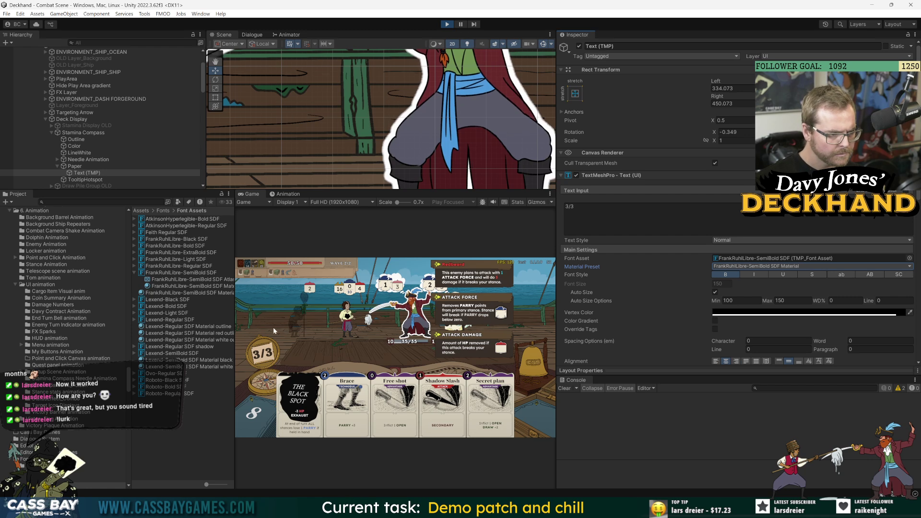
pyautogui.moveTo(235, 302); pyautogui.dragTo(296, 302)
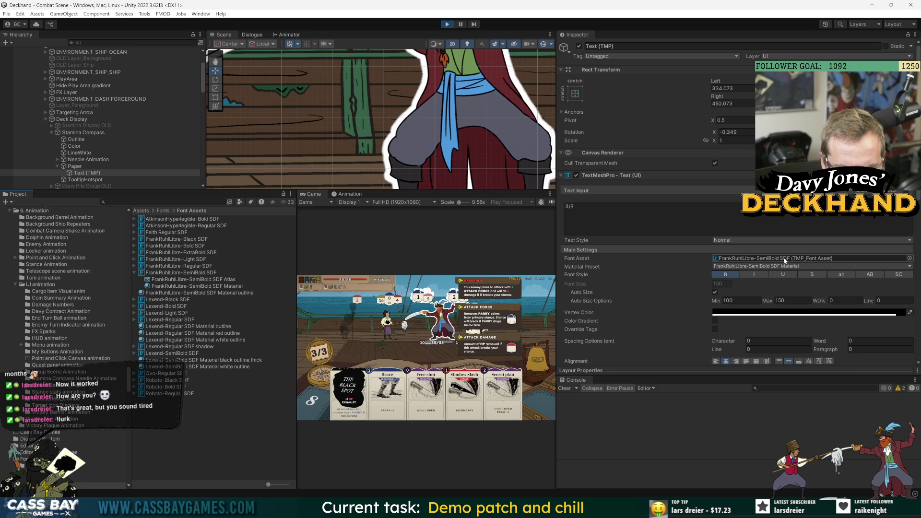
# Step: Select the SemiBold SDF Material outline and enlarge the Game view and material settings area
pyautogui.click(199, 292)
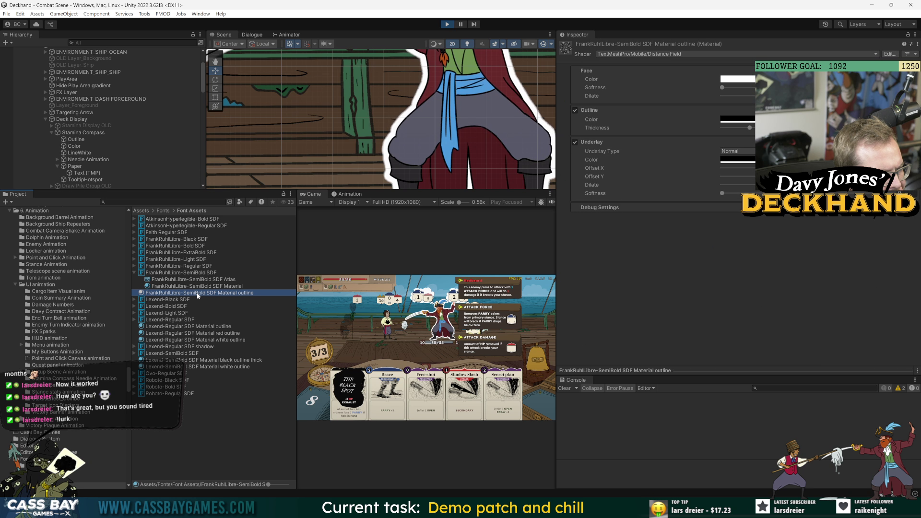
pyautogui.click(575, 142)
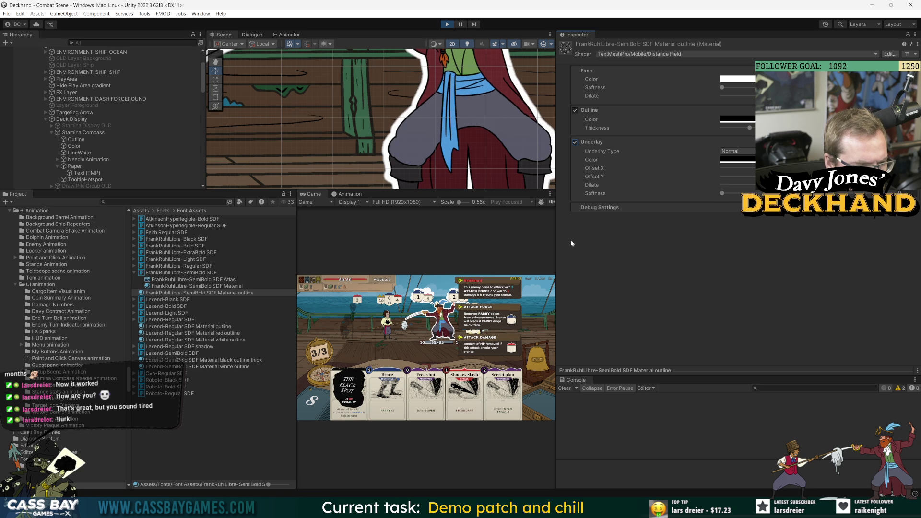
pyautogui.moveTo(297, 315)
pyautogui.mouseDown()
pyautogui.moveTo(421, 316)
pyautogui.moveTo(287, 316)
pyautogui.mouseUp()
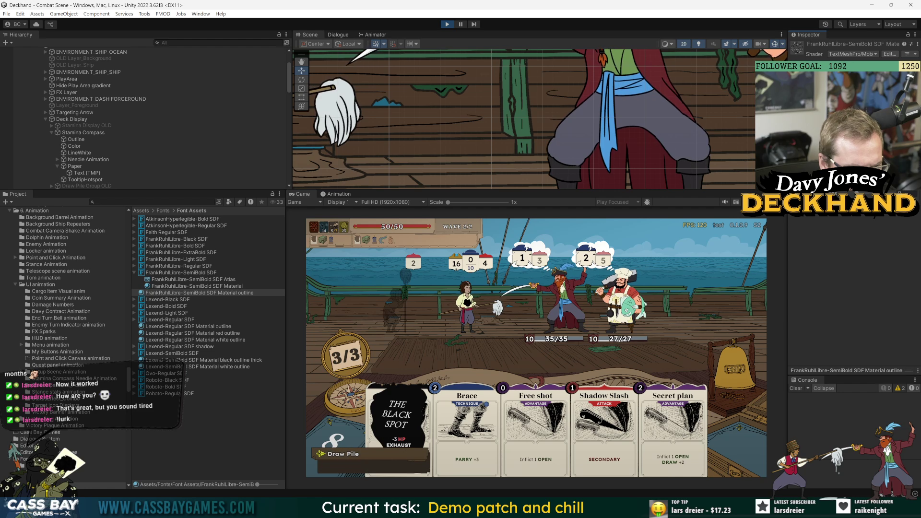
pyautogui.moveTo(789, 129); pyautogui.dragTo(708, 129)
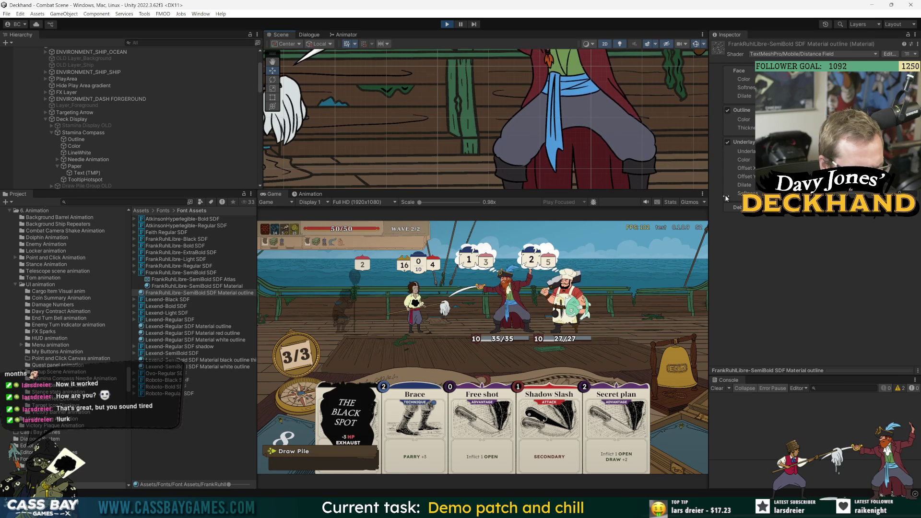
# Step: Toggle the Outline and Underlay effects off and back on, comparing with the plain SemiBold material
pyautogui.click(728, 111)
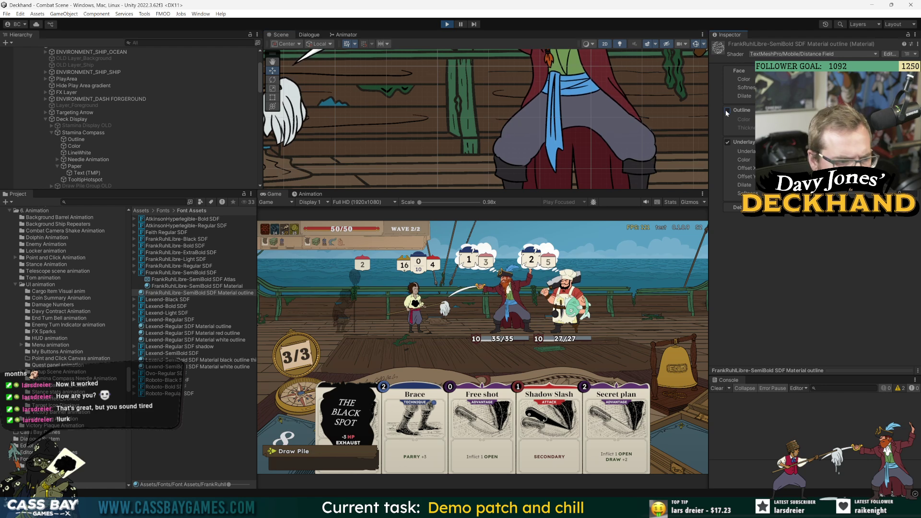
pyautogui.click(728, 142)
pyautogui.click(727, 143)
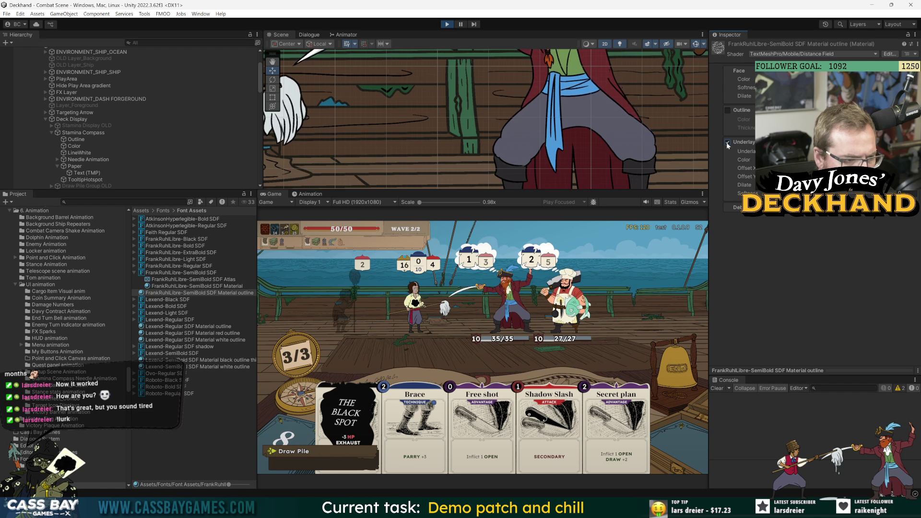
pyautogui.click(727, 109)
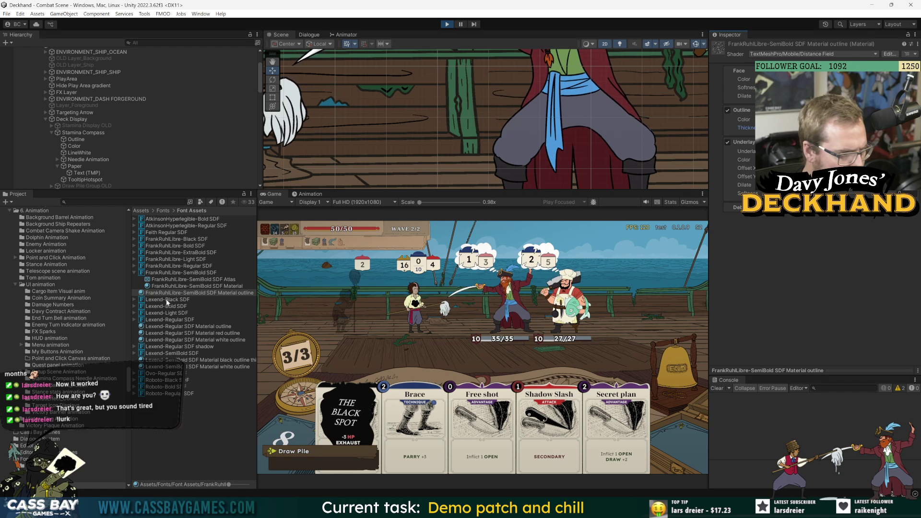
pyautogui.click(196, 287)
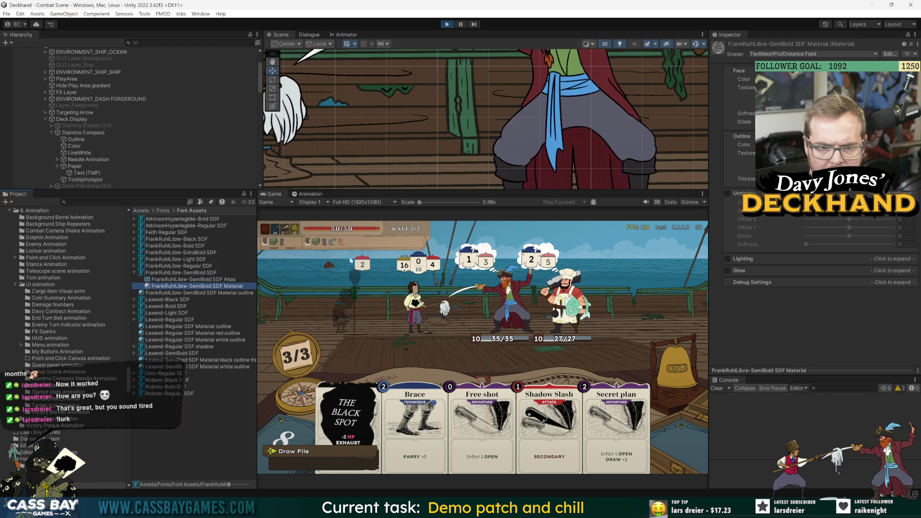
pyautogui.click(726, 196)
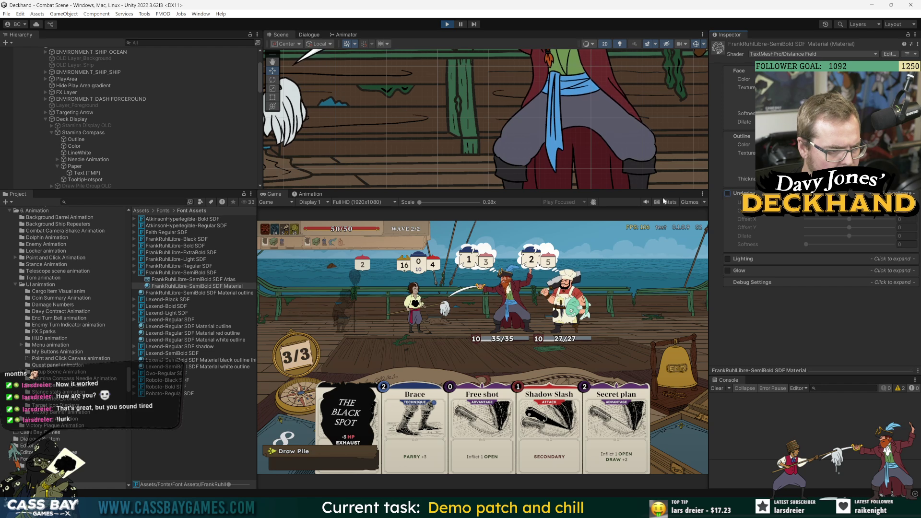
pyautogui.click(196, 292)
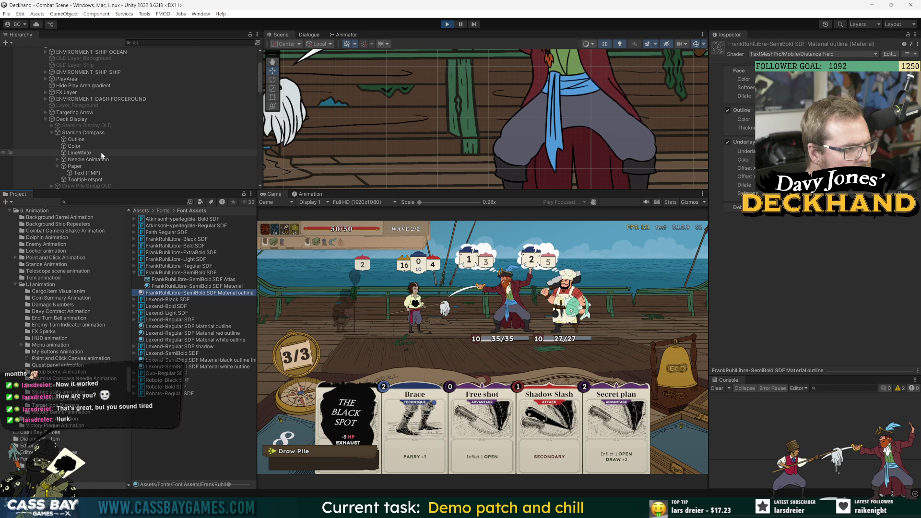
pyautogui.click(86, 173)
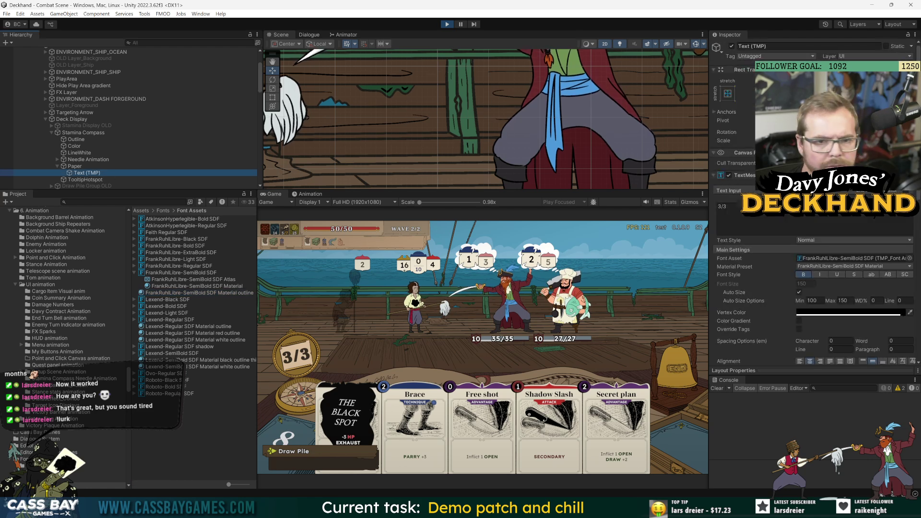
# Step: Enable underlay on the plain FrankRuhlLibre-SemiBold SDF Material, set dilate to -0.222, then disable underlay
pyautogui.click(826, 259)
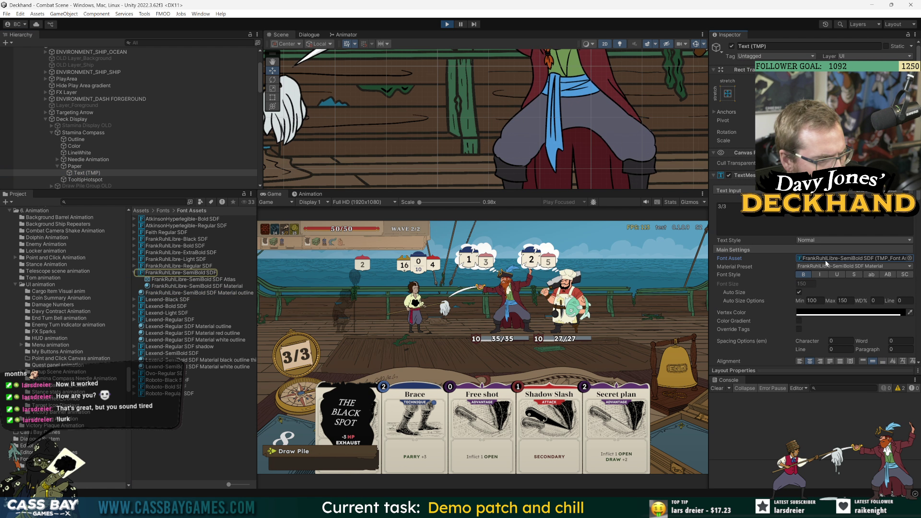
pyautogui.click(180, 272)
pyautogui.click(231, 287)
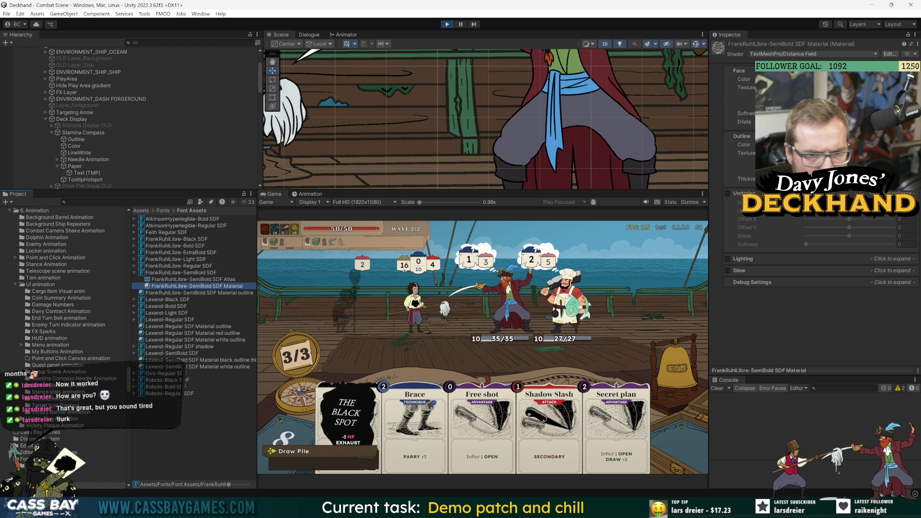
pyautogui.click(728, 194)
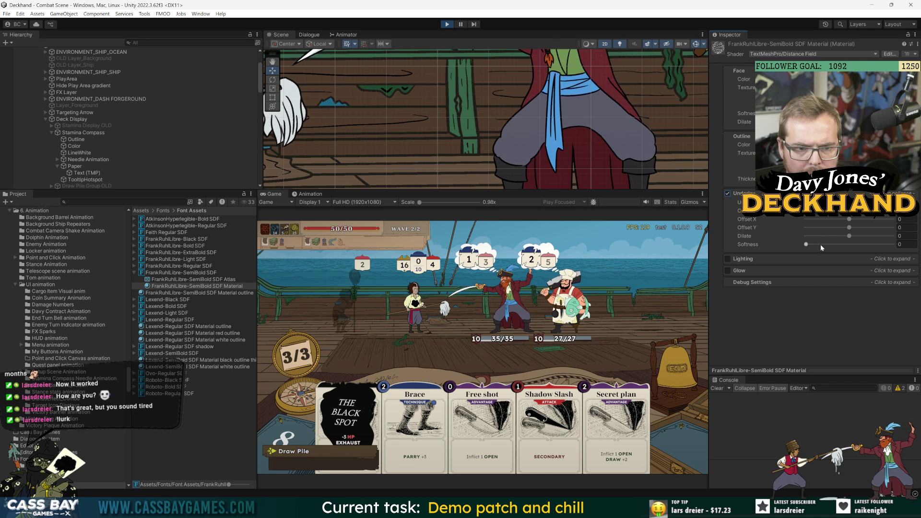
pyautogui.moveTo(812, 234)
pyautogui.mouseDown()
pyautogui.moveTo(830, 236)
pyautogui.moveTo(821, 246)
pyautogui.moveTo(839, 246)
pyautogui.mouseUp()
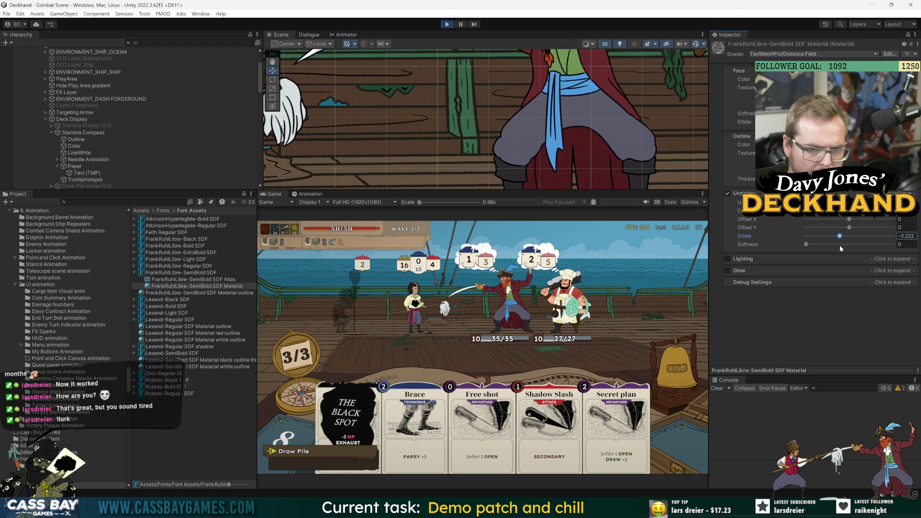
pyautogui.click(728, 194)
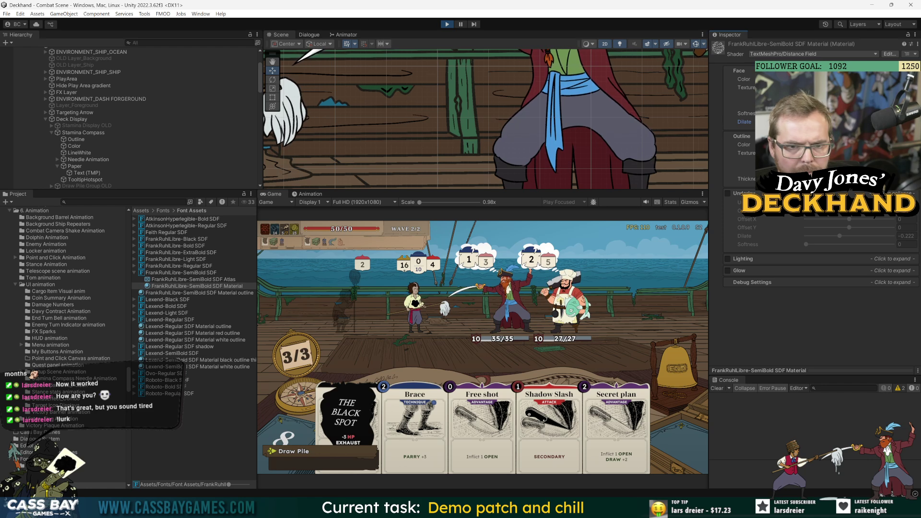
pyautogui.click(90, 173)
# Step: Adjust the 3/3 counter text's vertex colour transparency and toggle bold
pyautogui.click(843, 312)
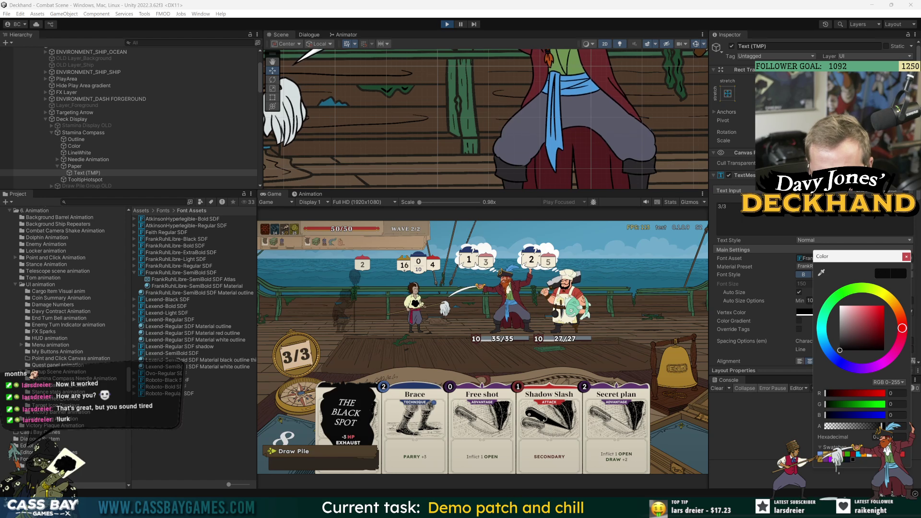
pyautogui.click(883, 426)
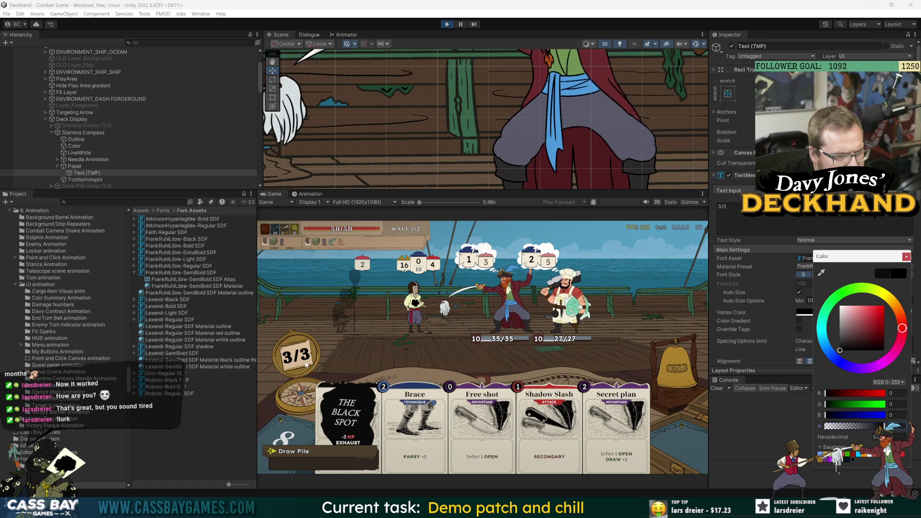
pyautogui.click(786, 435)
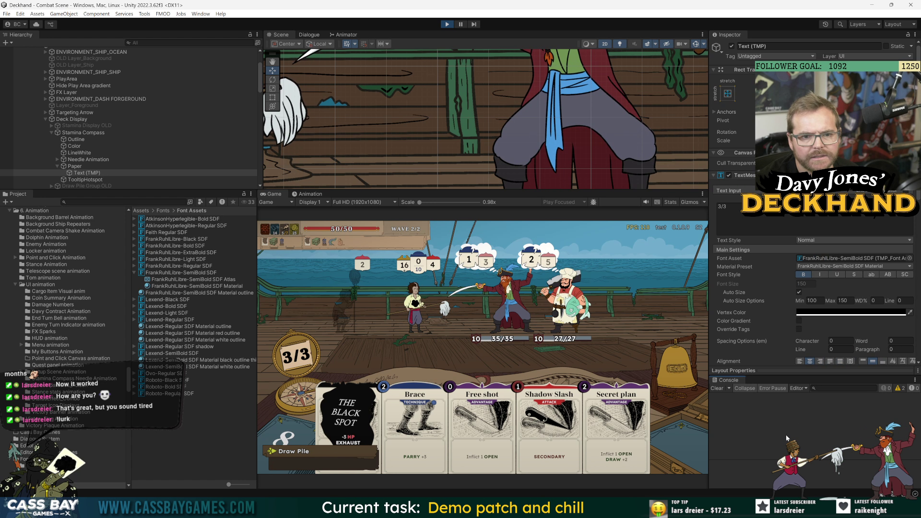
pyautogui.click(805, 275)
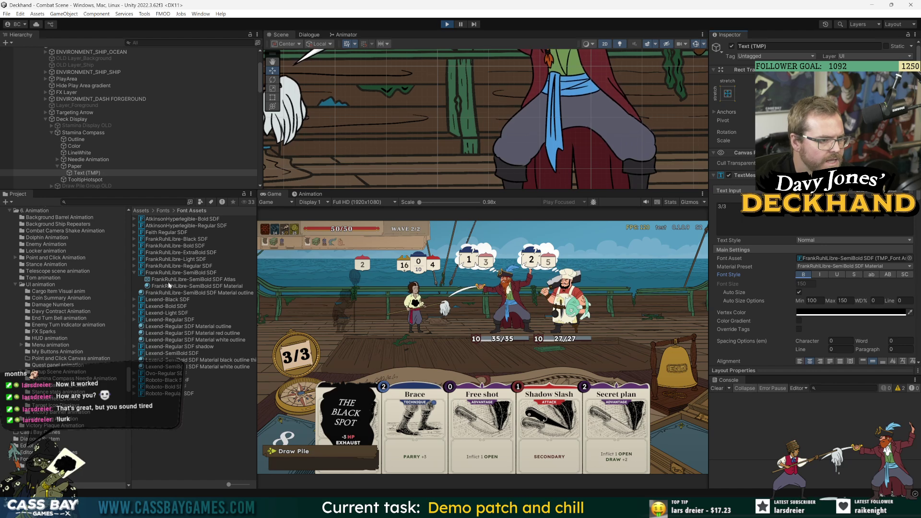
# Step: Try the outline preset, revert to the plain SemiBold SDF Material, and select that material in the Project
pyautogui.click(874, 269)
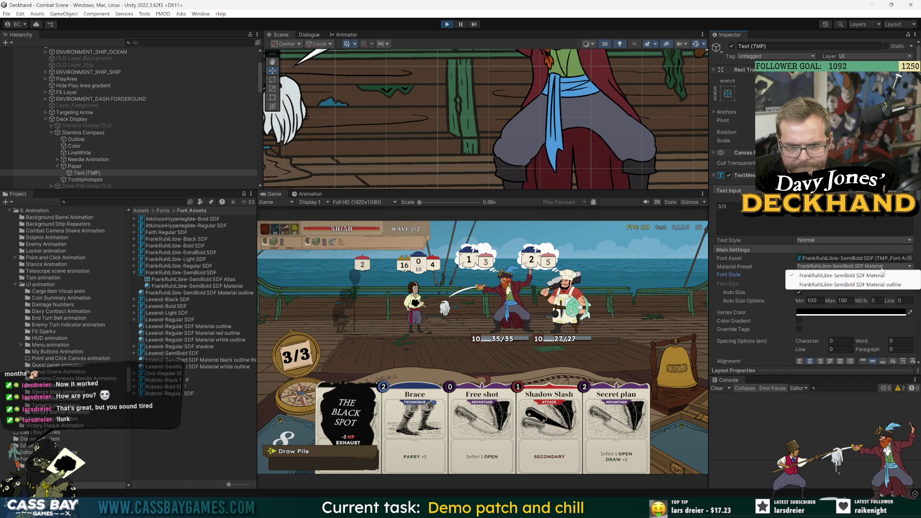
pyautogui.click(892, 286)
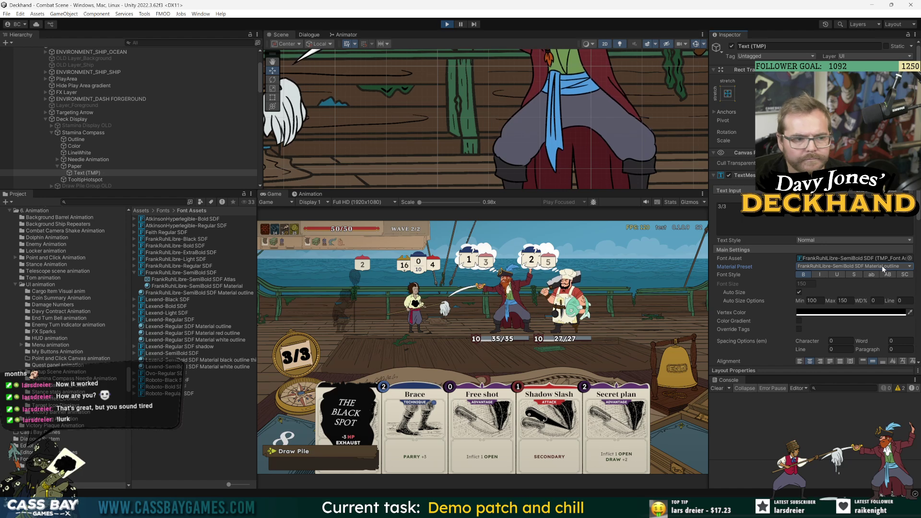
pyautogui.click(882, 267)
pyautogui.click(884, 277)
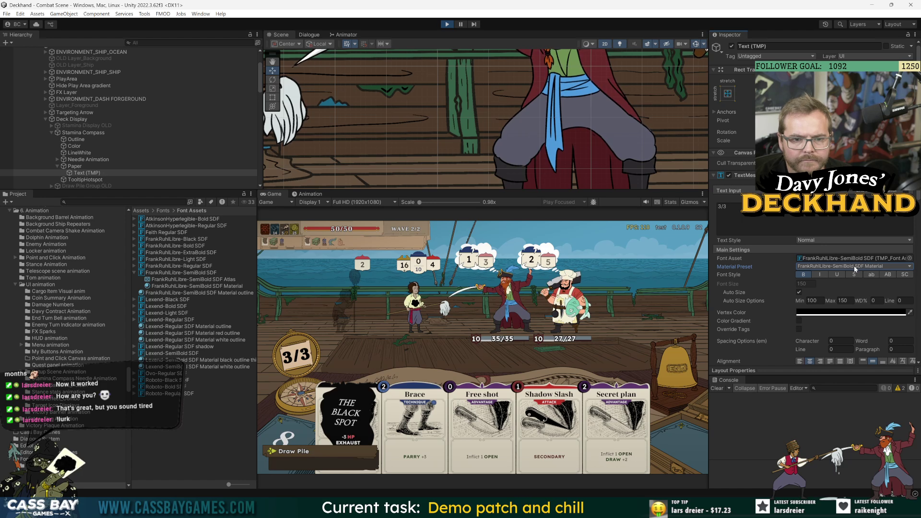
pyautogui.click(822, 261)
pyautogui.click(194, 273)
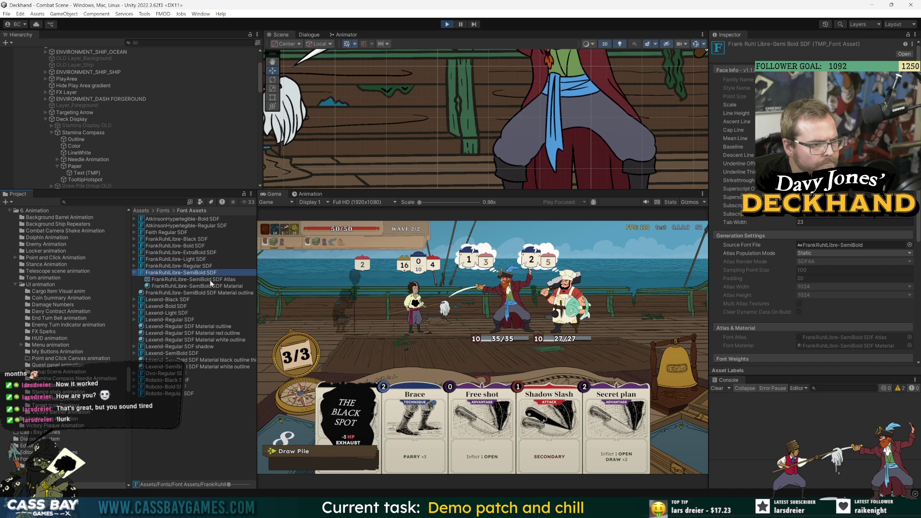
pyautogui.click(210, 281)
pyautogui.click(211, 285)
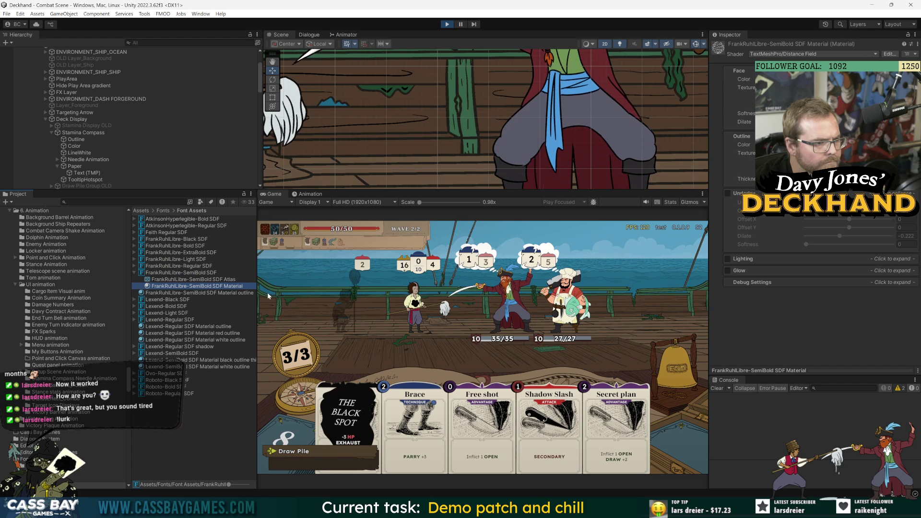
# Step: Widen the asset list and select the plain SemiBold SDF Material's dilate value
pyautogui.moveTo(257, 293); pyautogui.dragTo(315, 293)
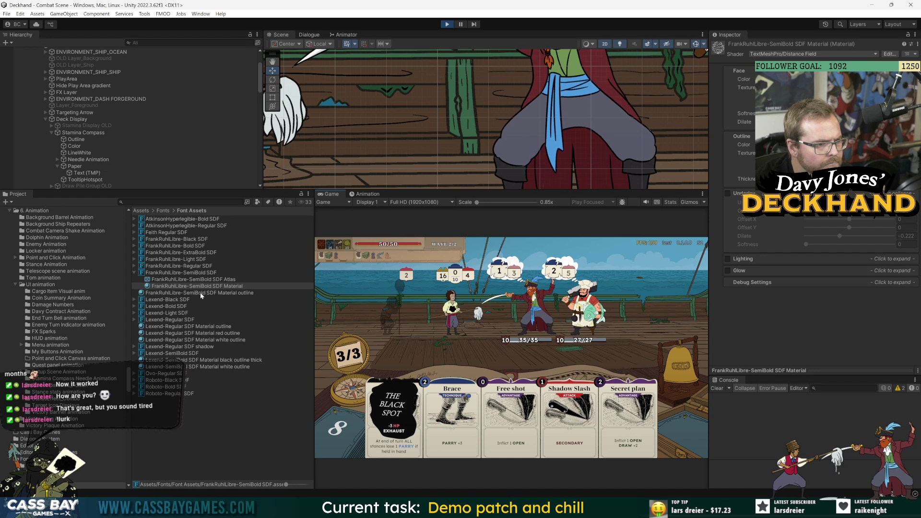
pyautogui.click(224, 294)
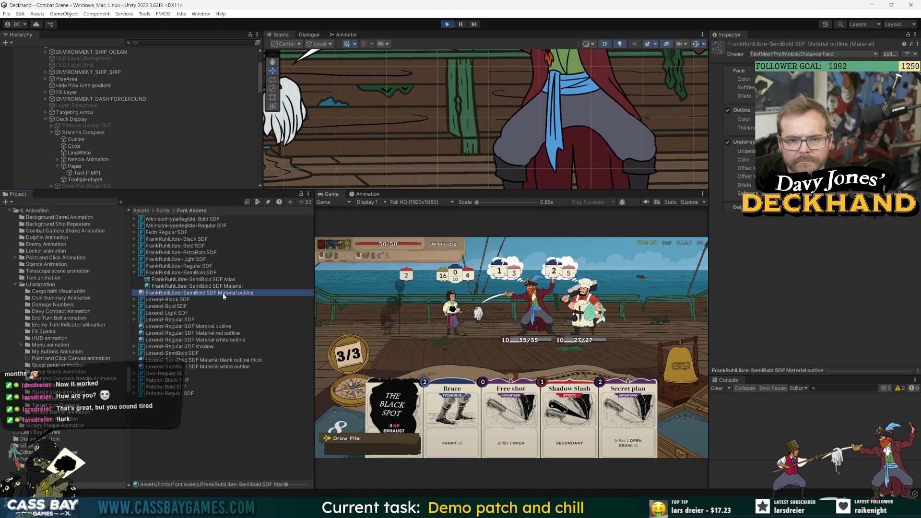
pyautogui.click(228, 287)
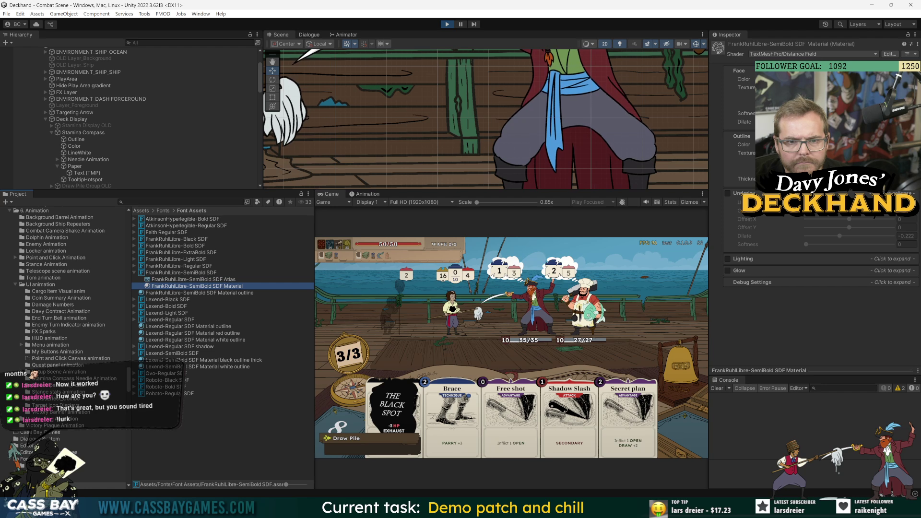
pyautogui.click(835, 122)
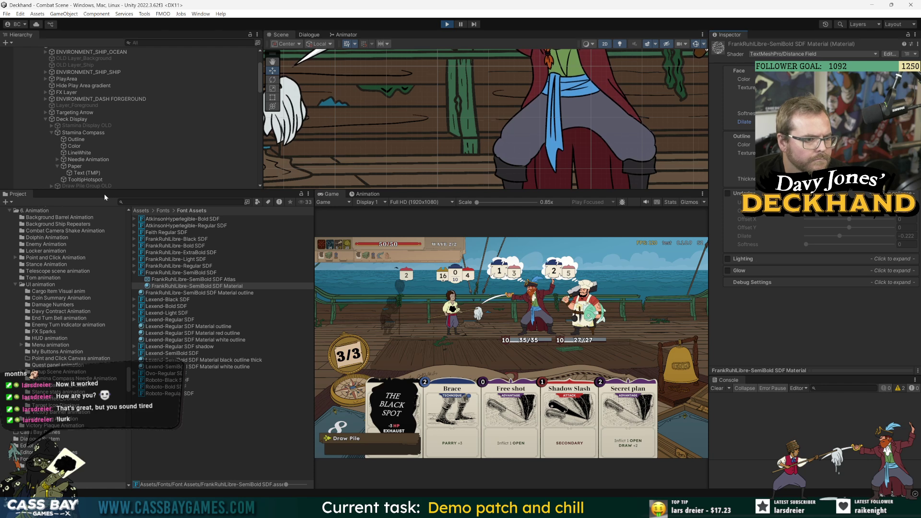
# Step: Make the stamina counter text bold and play Shadow Slash so the counter drops to 2/3
pyautogui.click(85, 173)
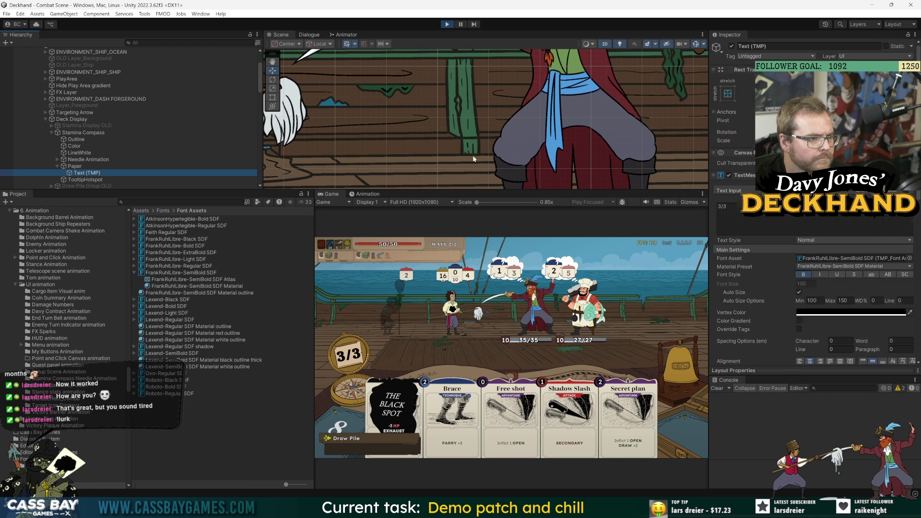
pyautogui.click(806, 275)
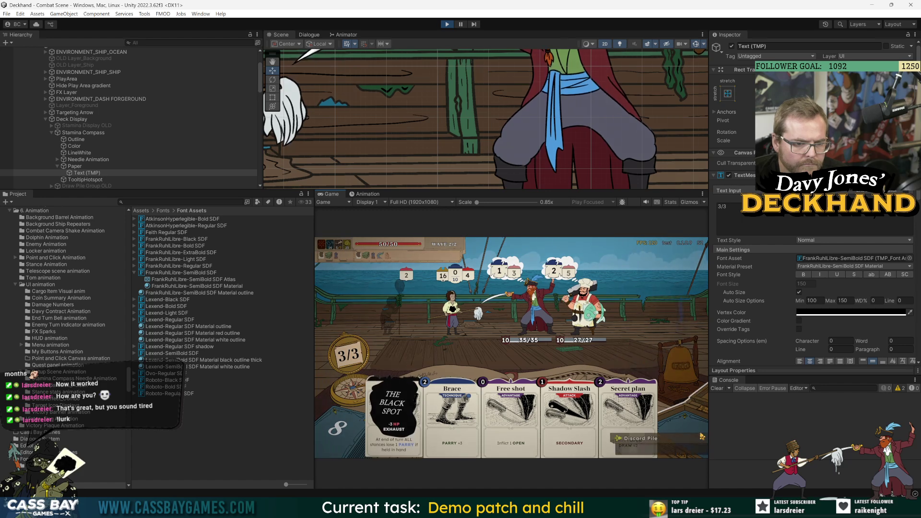
pyautogui.click(547, 434)
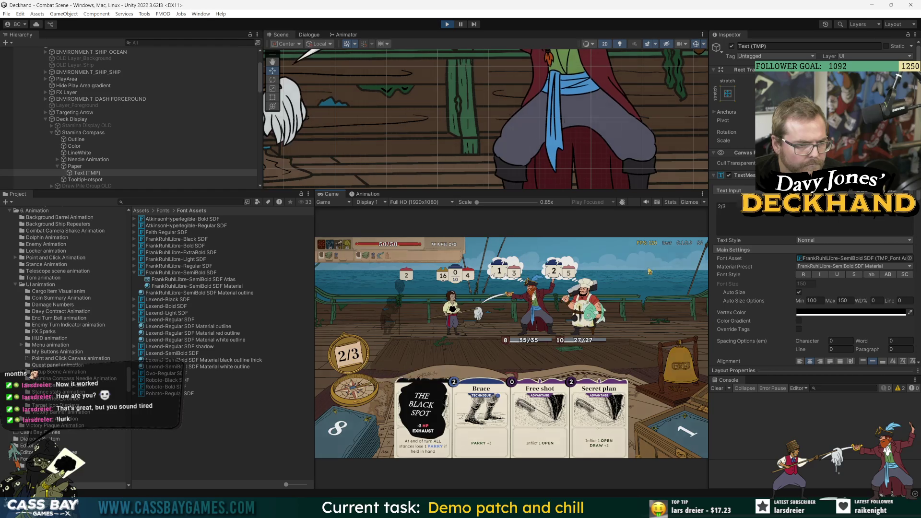
pyautogui.moveTo(348, 357)
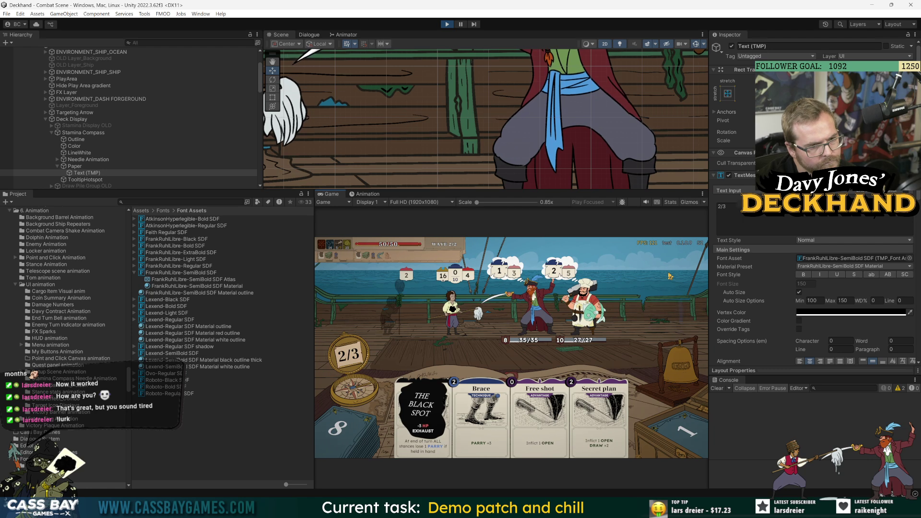
# Step: Search the hierarchy for 'draw' and select the Draw Pile's Text (TMP) counter object
pyautogui.click(144, 58)
pyautogui.click(148, 42)
pyautogui.write('draw')
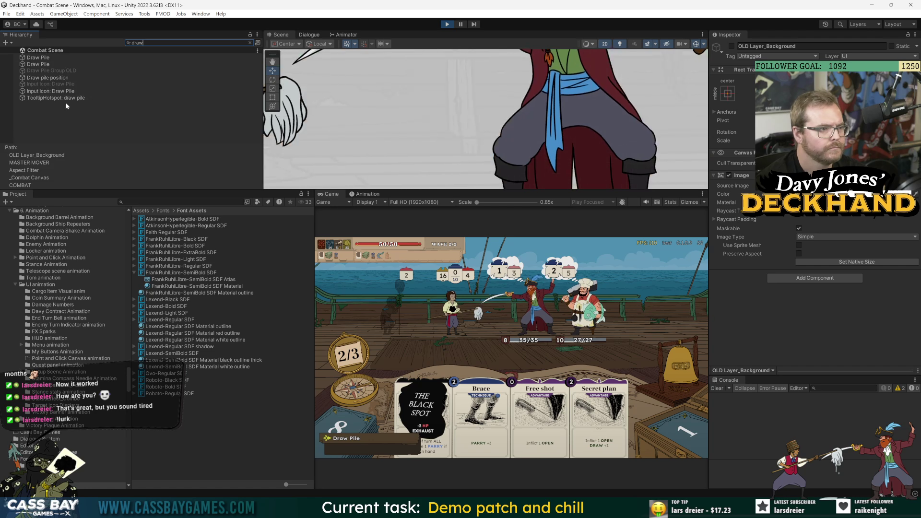
pyautogui.click(48, 78)
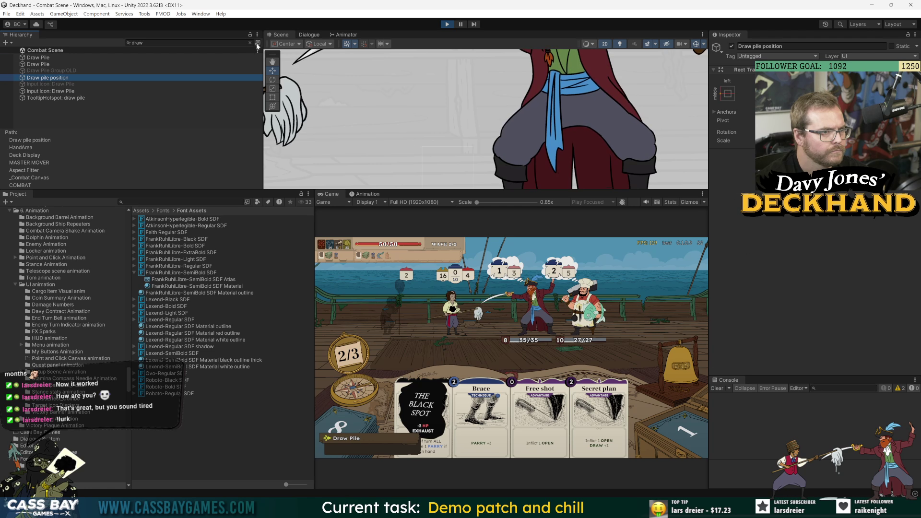
pyautogui.click(250, 43)
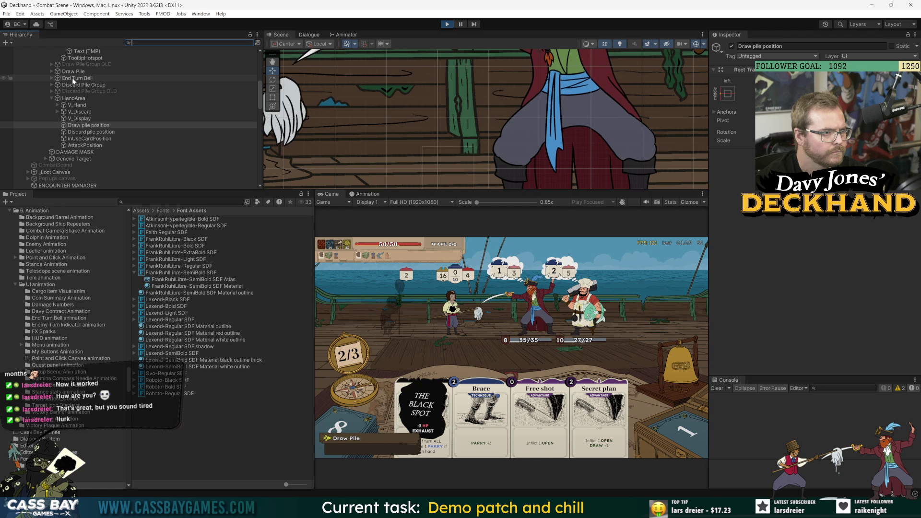
pyautogui.click(51, 72)
pyautogui.click(74, 105)
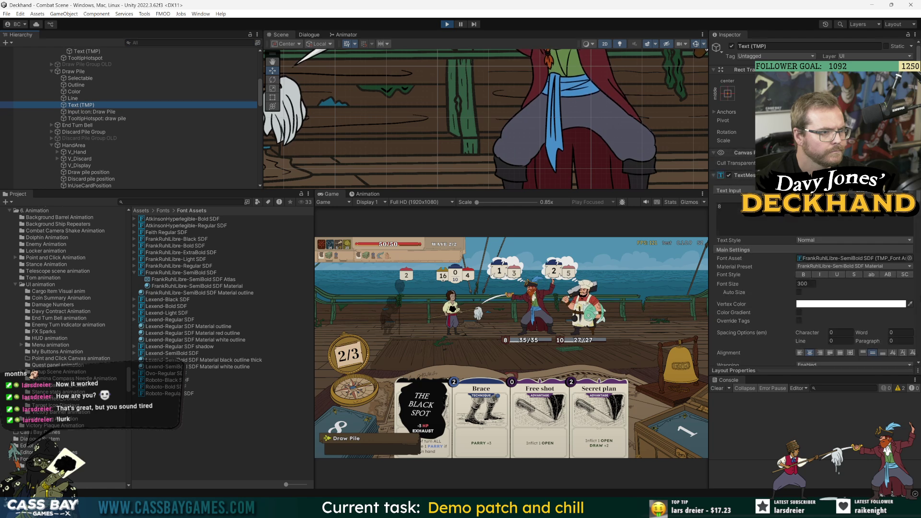
pyautogui.click(804, 276)
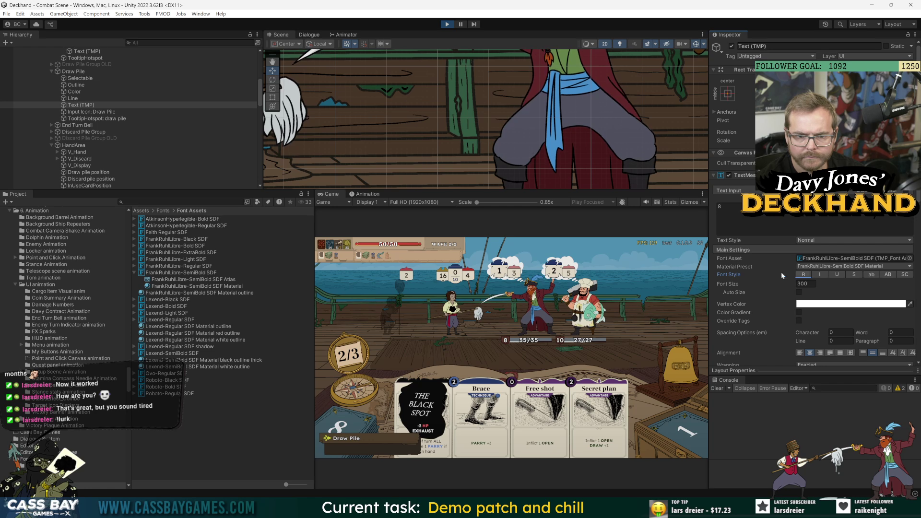
# Step: Widen the inspector and switch between the stamina and draw pile counter texts to compare settings
pyautogui.moveTo(709, 257); pyautogui.dragTo(606, 257)
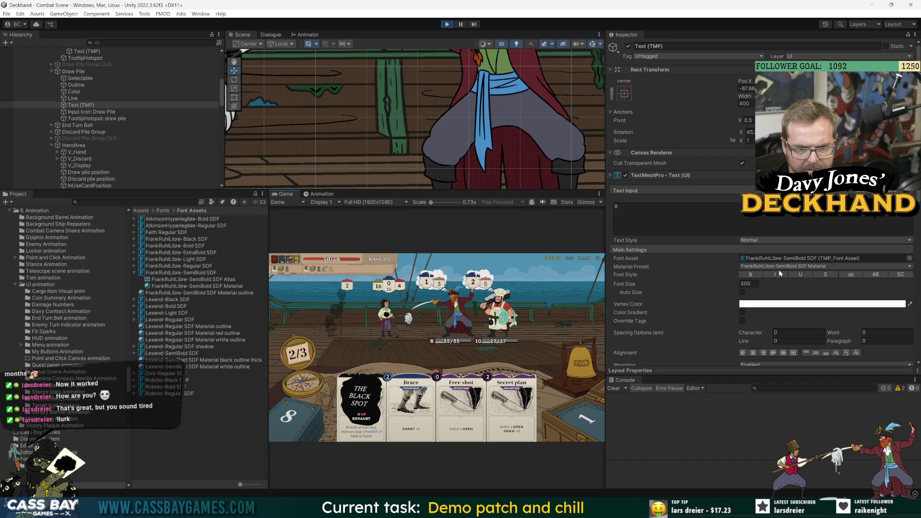
pyautogui.scroll(3, 123, 165)
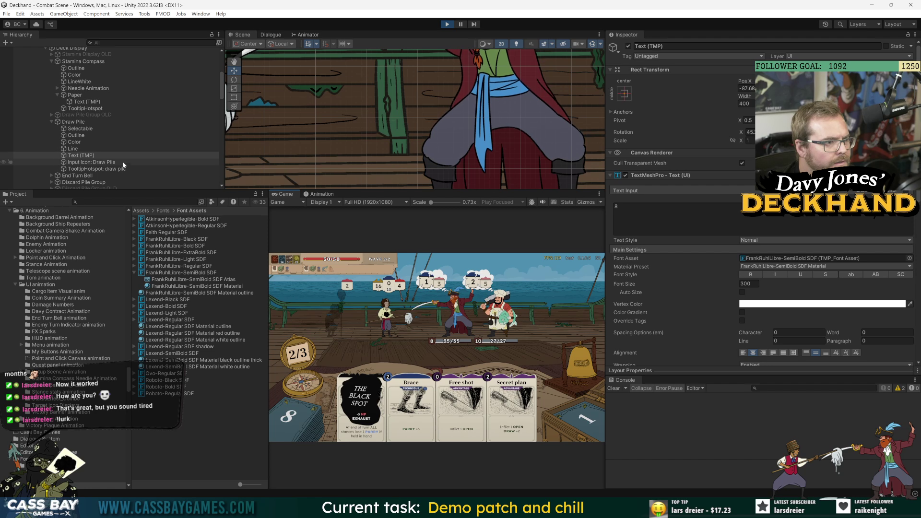
pyautogui.scroll(2, 100, 125)
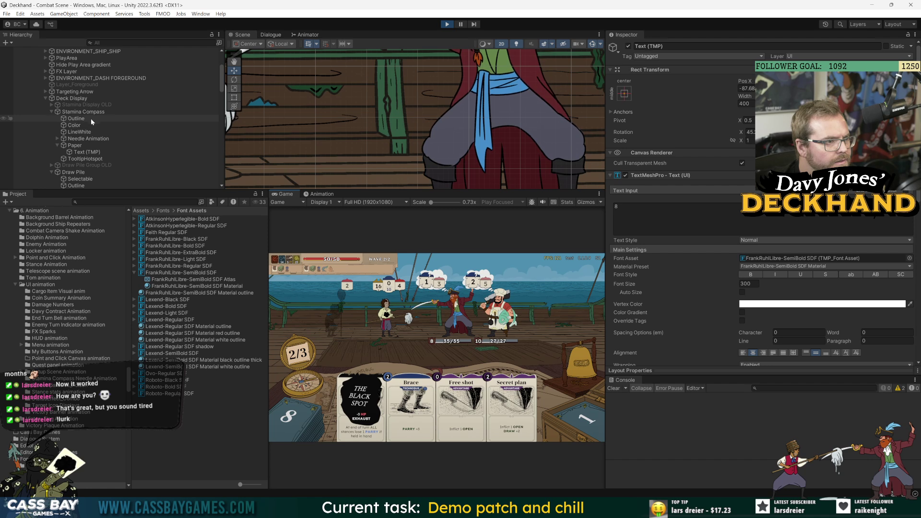
pyautogui.click(91, 151)
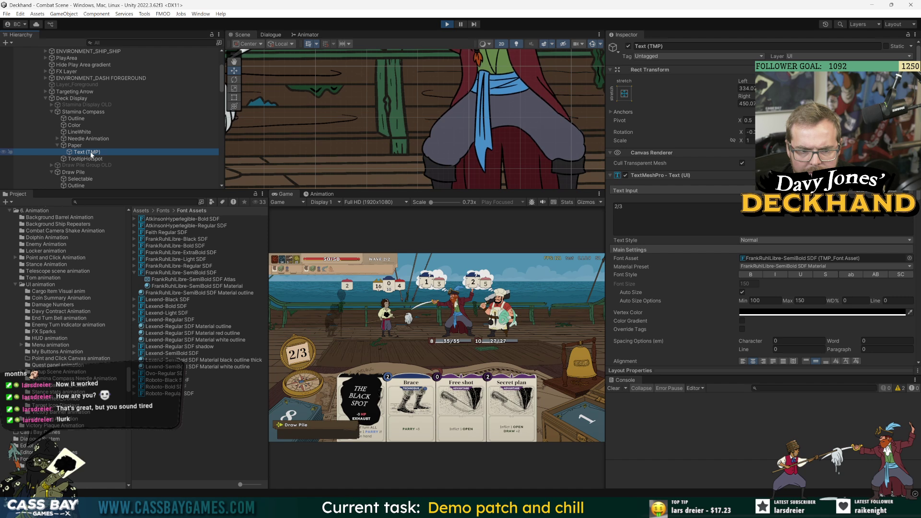
pyautogui.scroll(-1, 100, 143)
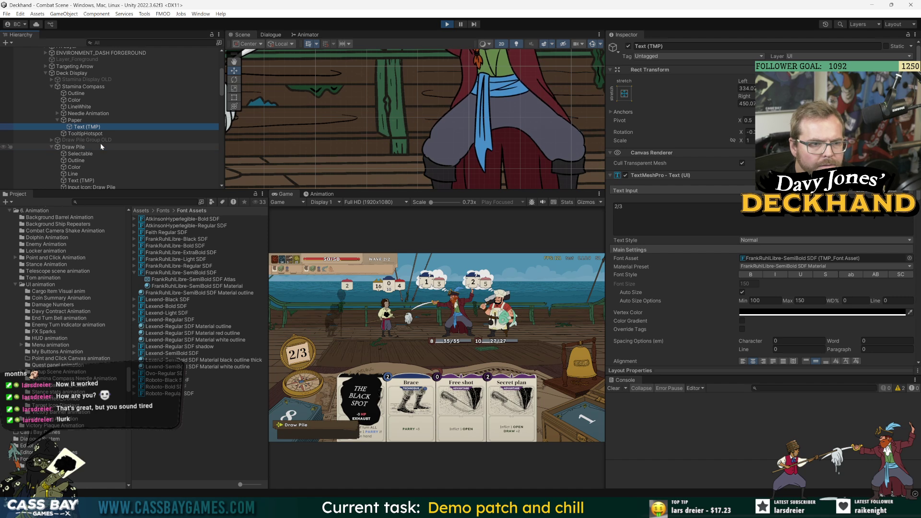
pyautogui.scroll(-1, 89, 169)
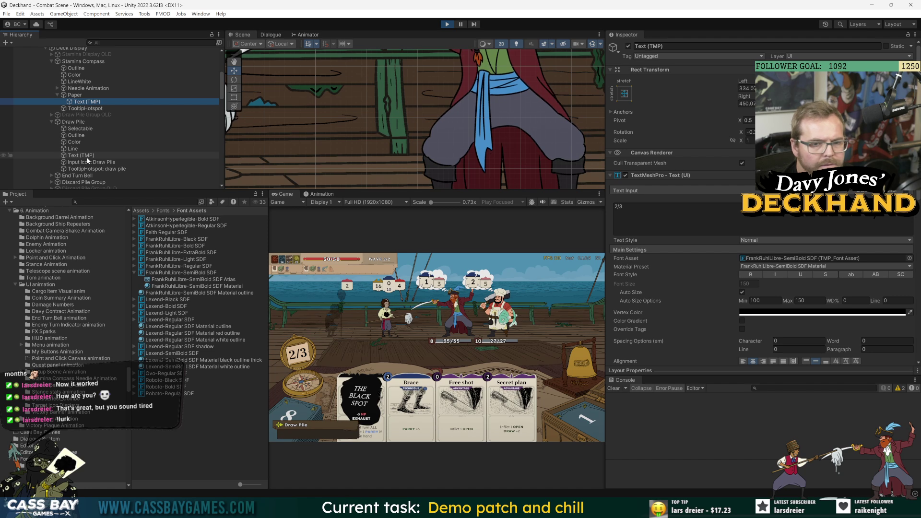
pyautogui.click(88, 157)
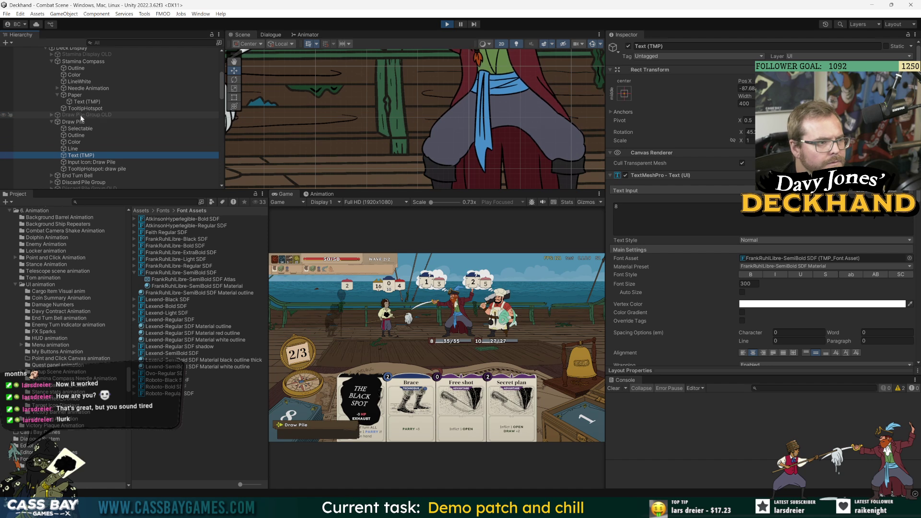
pyautogui.click(82, 101)
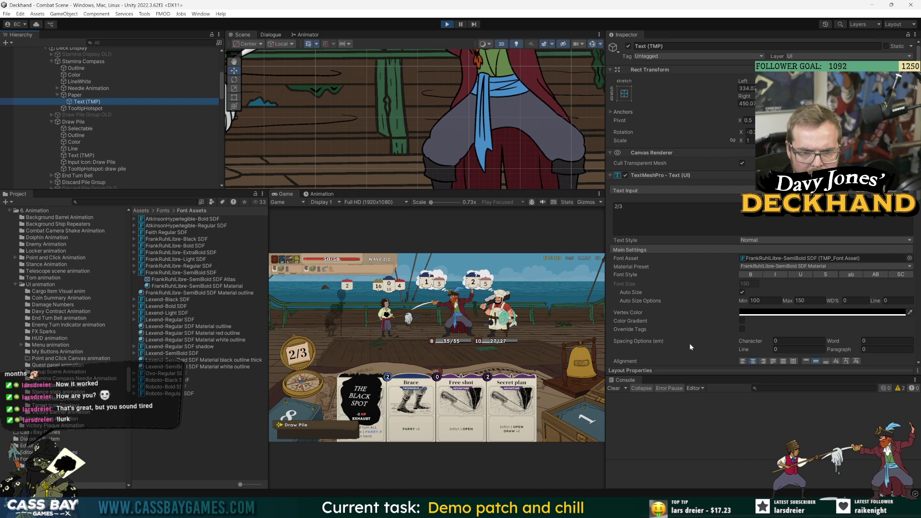
pyautogui.click(82, 157)
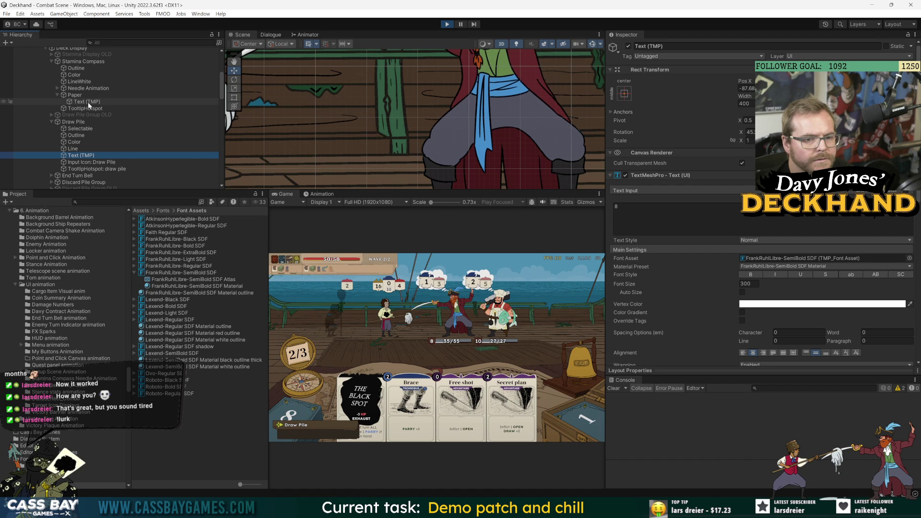
pyautogui.click(87, 102)
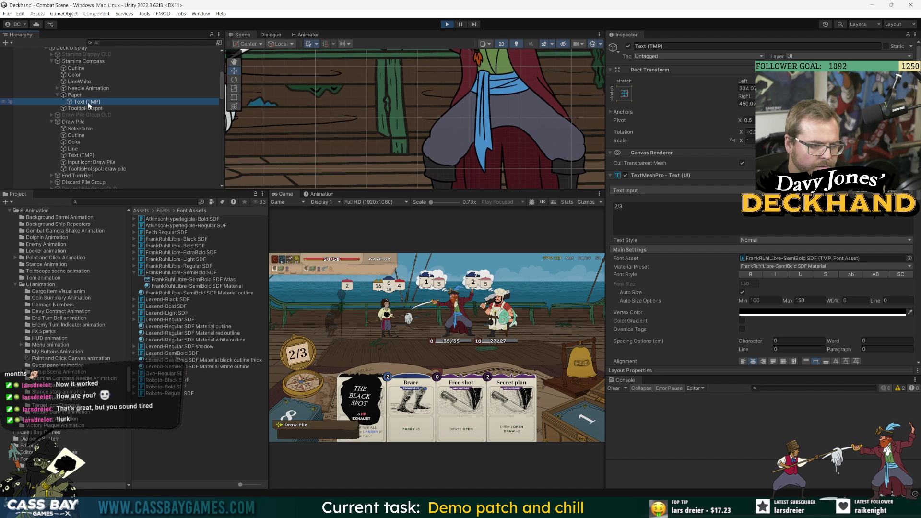
# Step: Reselect the plain FrankRuhlLibre-SemiBold SDF Material and pick its Face Softness and Dilate fields
pyautogui.click(192, 286)
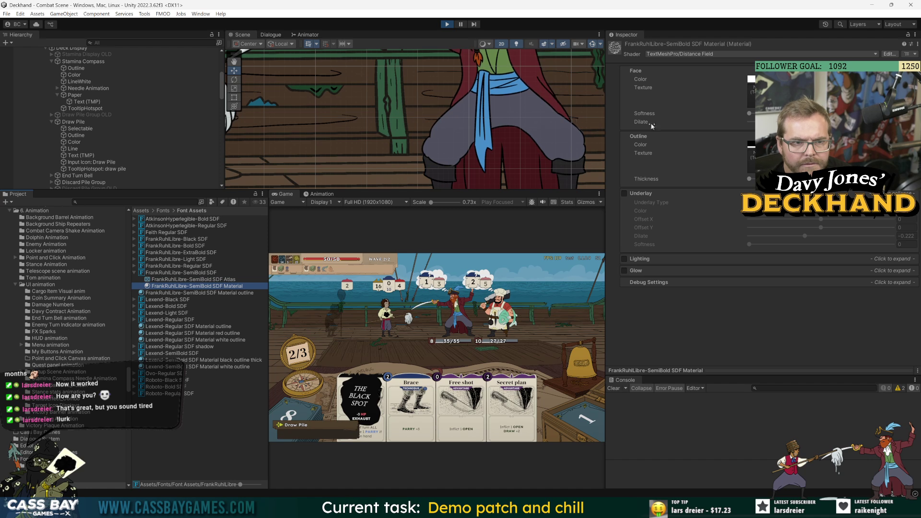
pyautogui.click(625, 192)
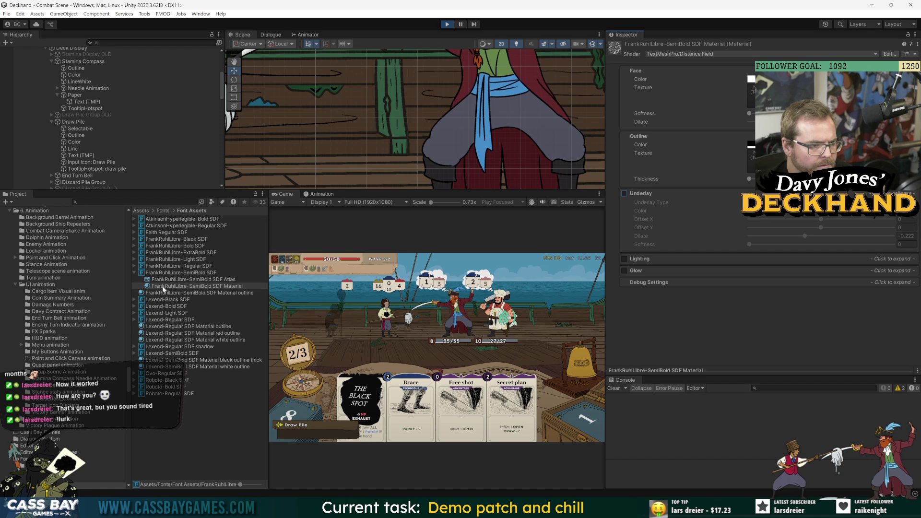
pyautogui.click(177, 273)
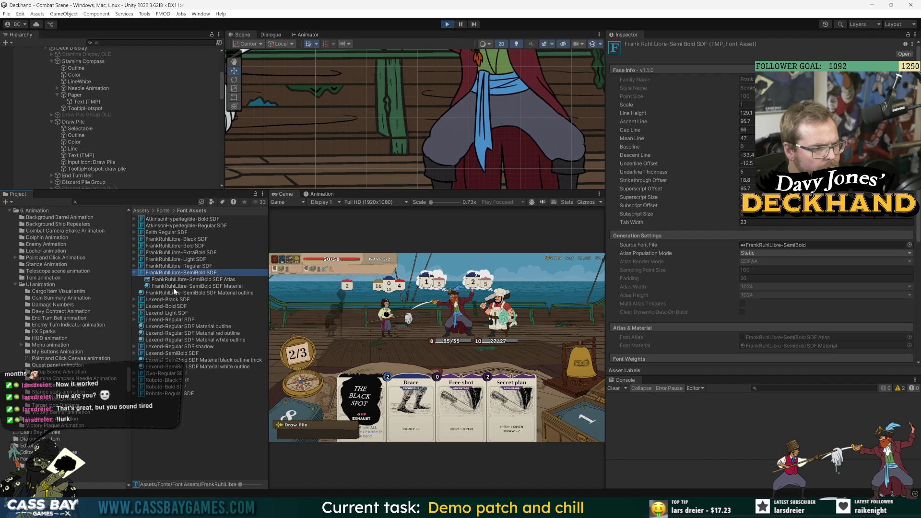
pyautogui.click(202, 293)
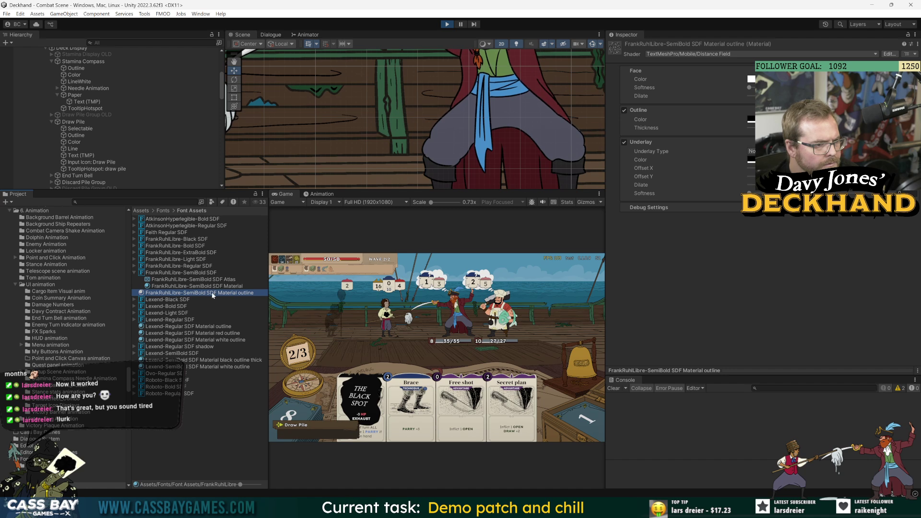
pyautogui.press('Up')
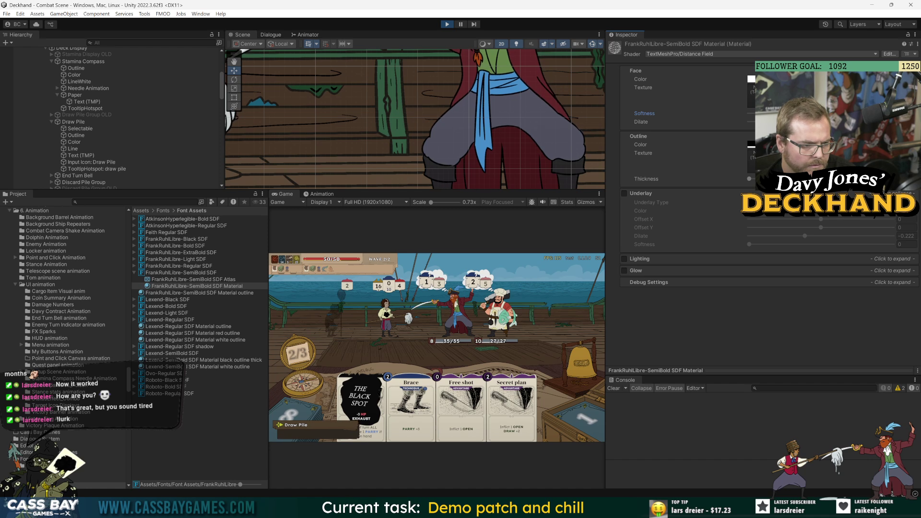
pyautogui.click(750, 113)
pyautogui.click(749, 122)
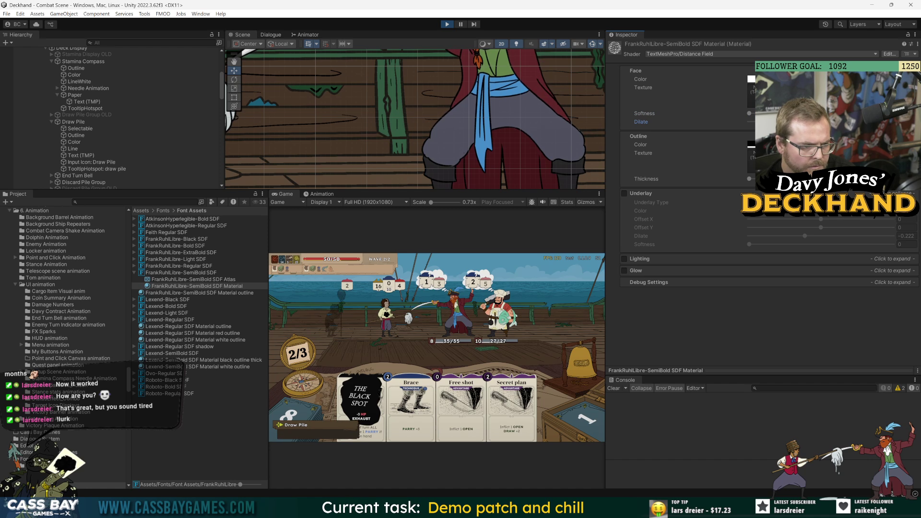
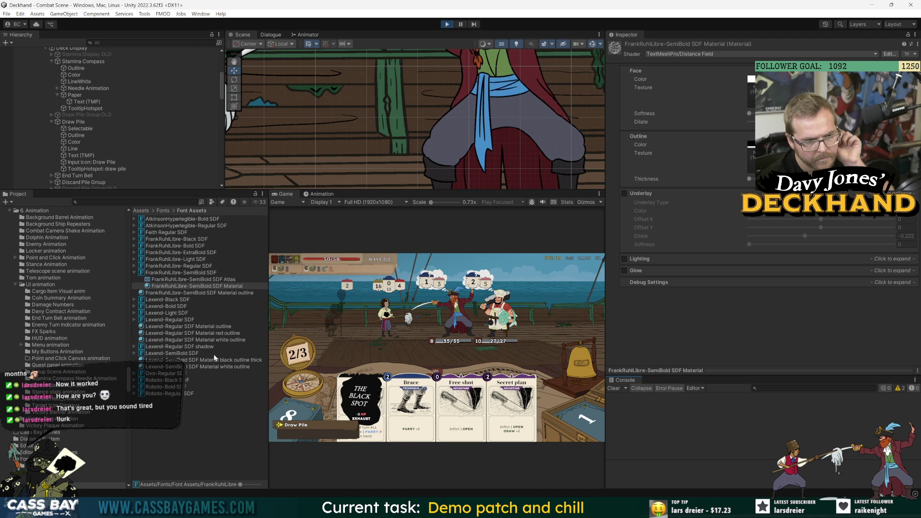
# Step: Lower the Lexend-Regular SDF Material outline's Underlay Dilate from 0.48 to about 0.426
pyautogui.click(210, 327)
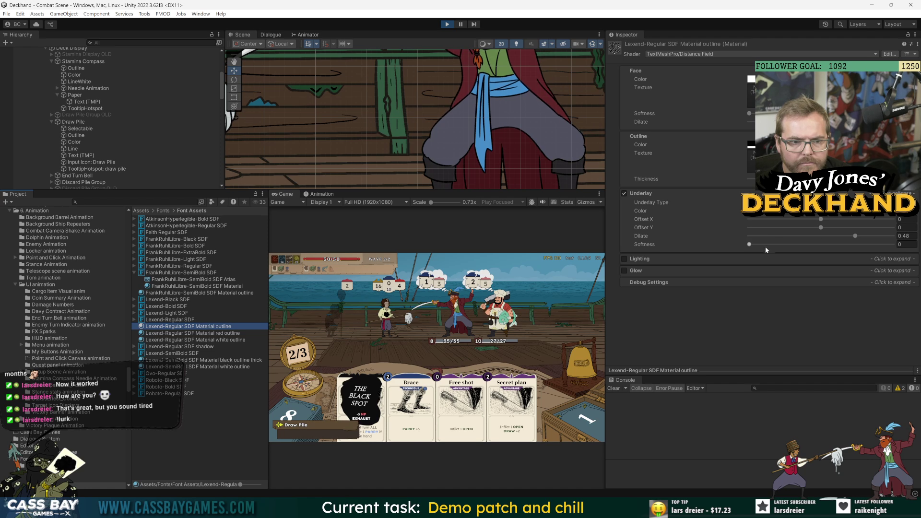
pyautogui.moveTo(857, 239); pyautogui.dragTo(851, 236)
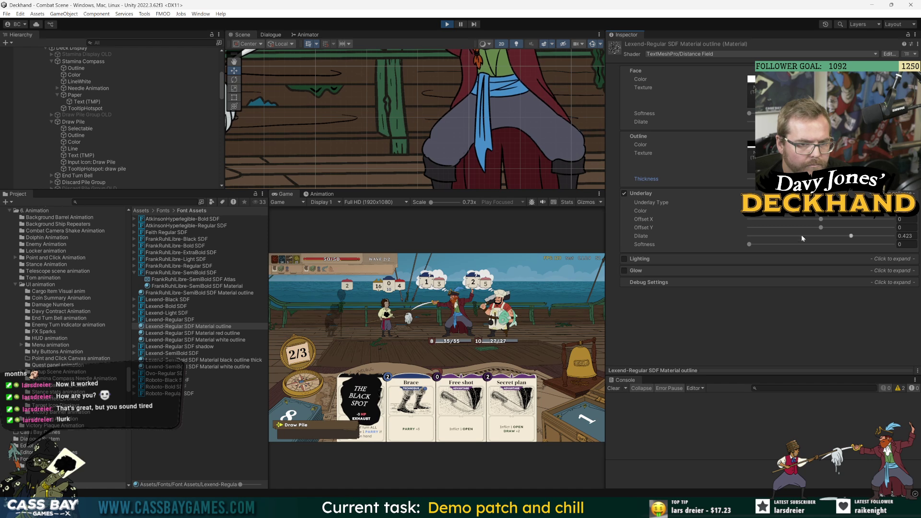
pyautogui.moveTo(853, 237); pyautogui.dragTo(860, 238)
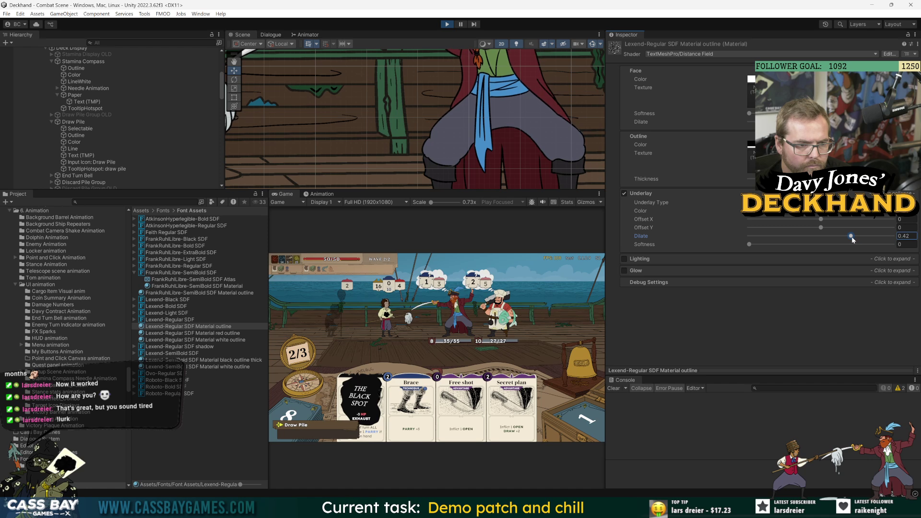
pyautogui.moveTo(853, 239); pyautogui.dragTo(853, 240)
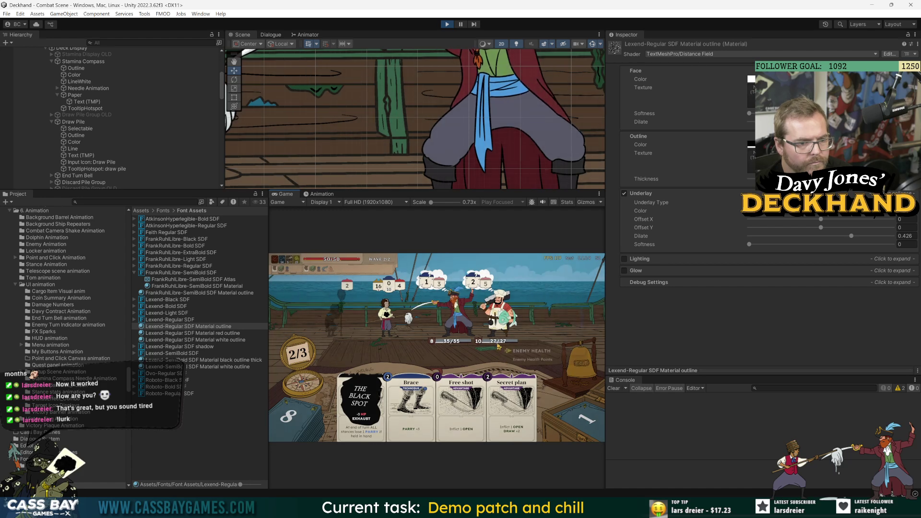
pyautogui.click(578, 300)
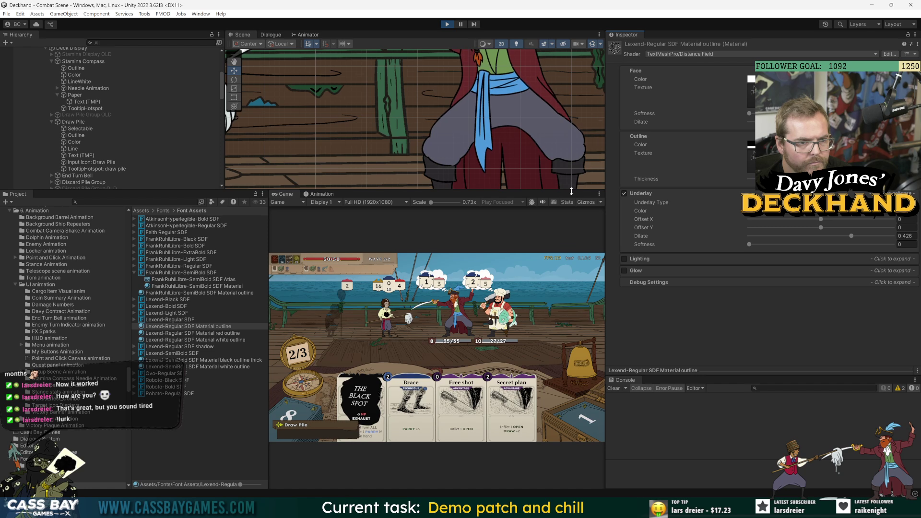
pyautogui.moveTo(560, 191); pyautogui.dragTo(560, 332)
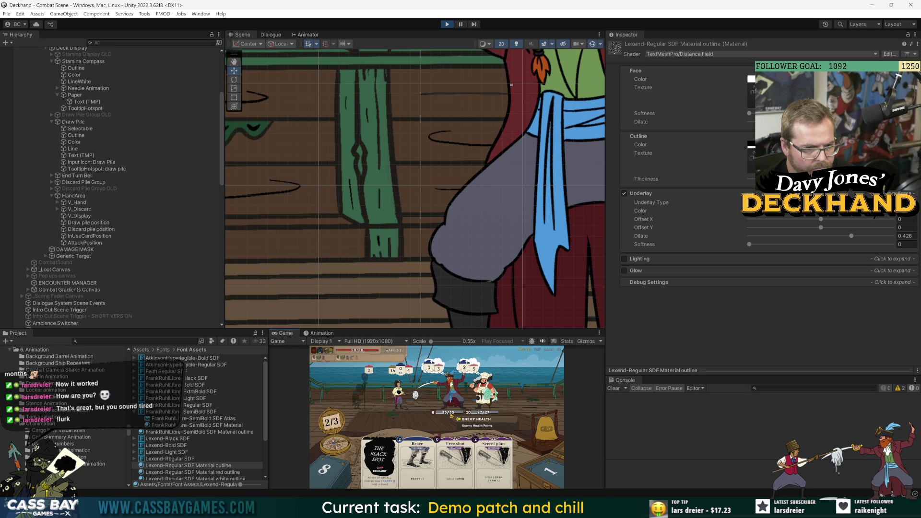
pyautogui.click(815, 178)
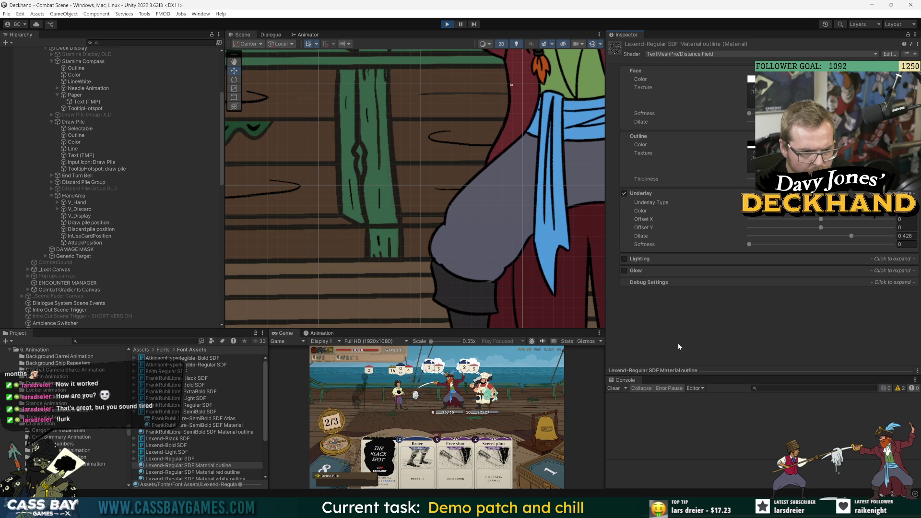
pyautogui.moveTo(550, 329); pyautogui.dragTo(550, 185)
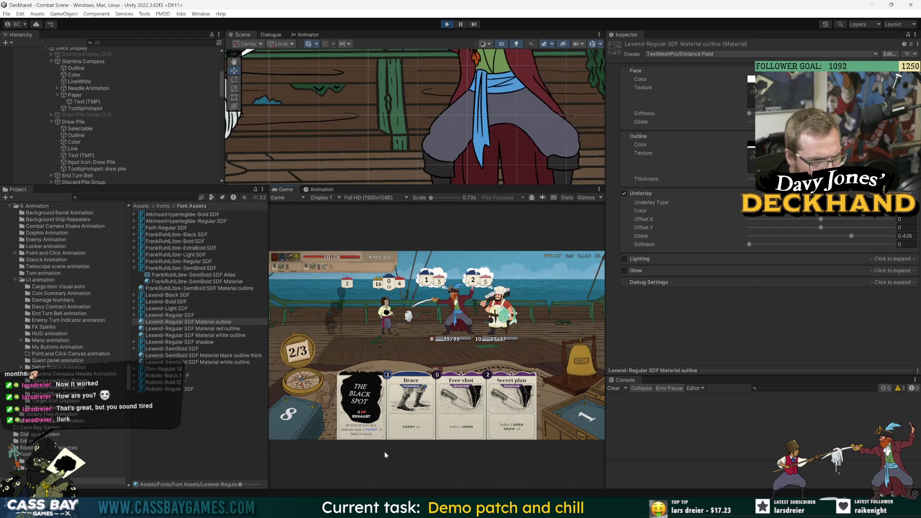
pyautogui.moveTo(362, 412)
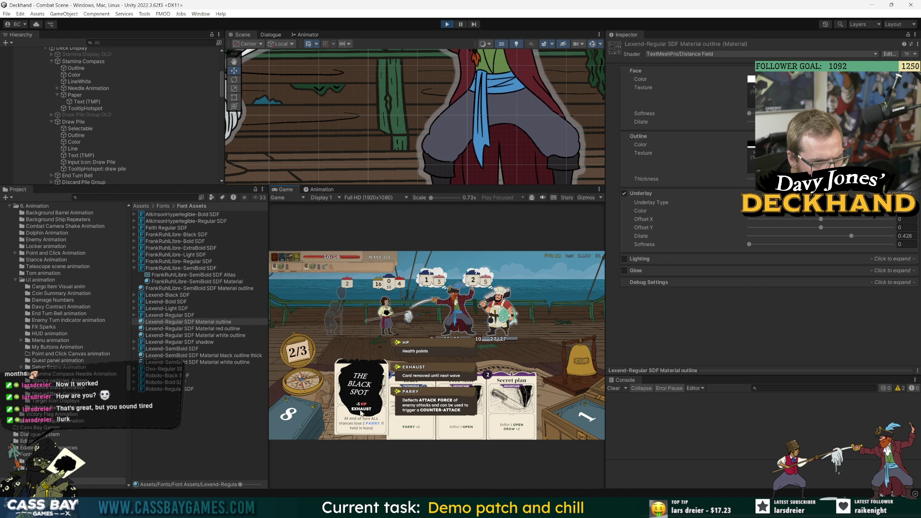
pyautogui.click(624, 194)
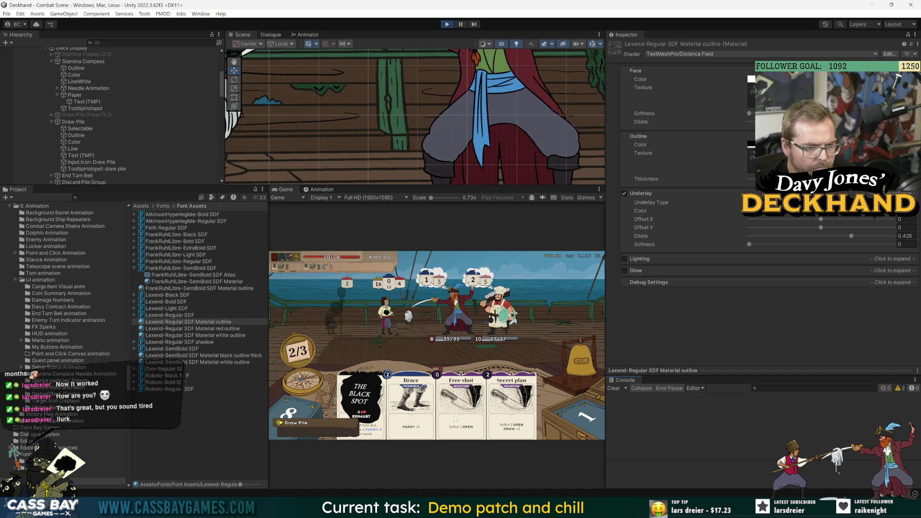
pyautogui.moveTo(357, 419)
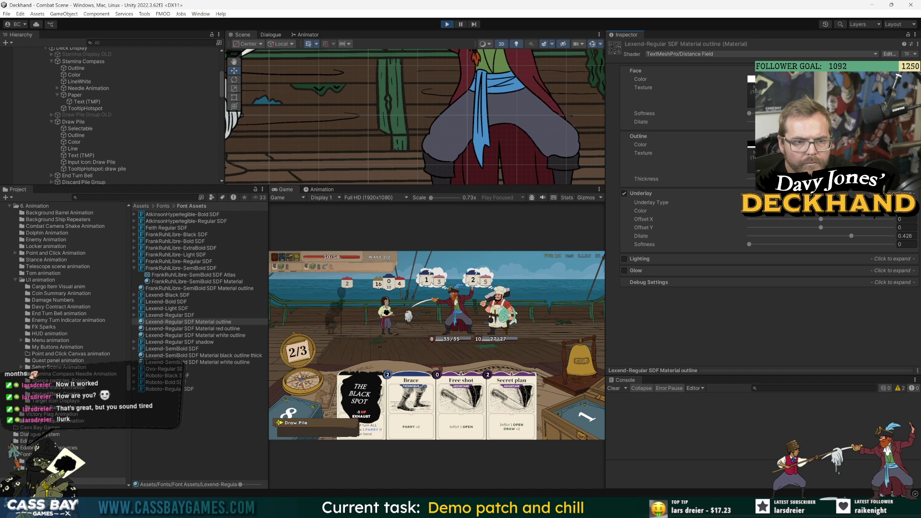
pyautogui.moveTo(749, 178); pyautogui.dragTo(768, 179)
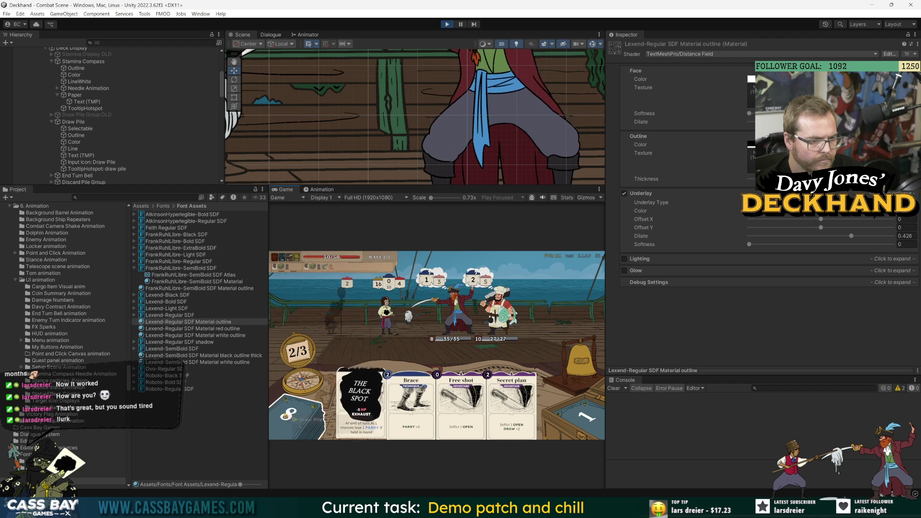
pyautogui.moveTo(298, 352)
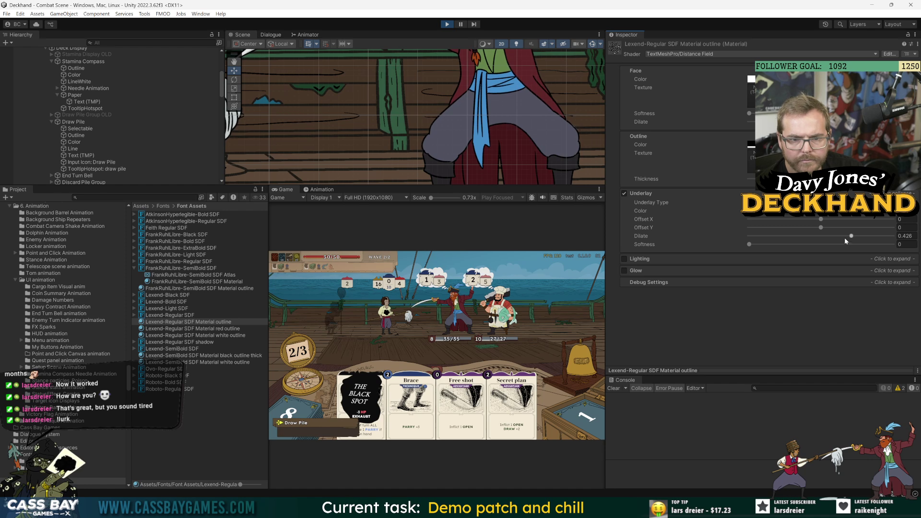
pyautogui.moveTo(851, 237); pyautogui.dragTo(835, 238)
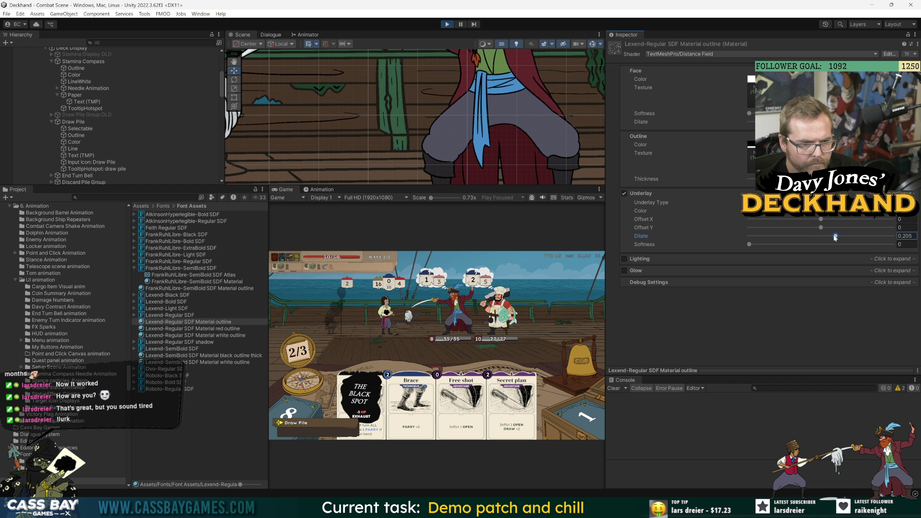
# Step: Set the outline material's Underlay Dilate to about 0.29 and play the Secret plan card
pyautogui.click(328, 348)
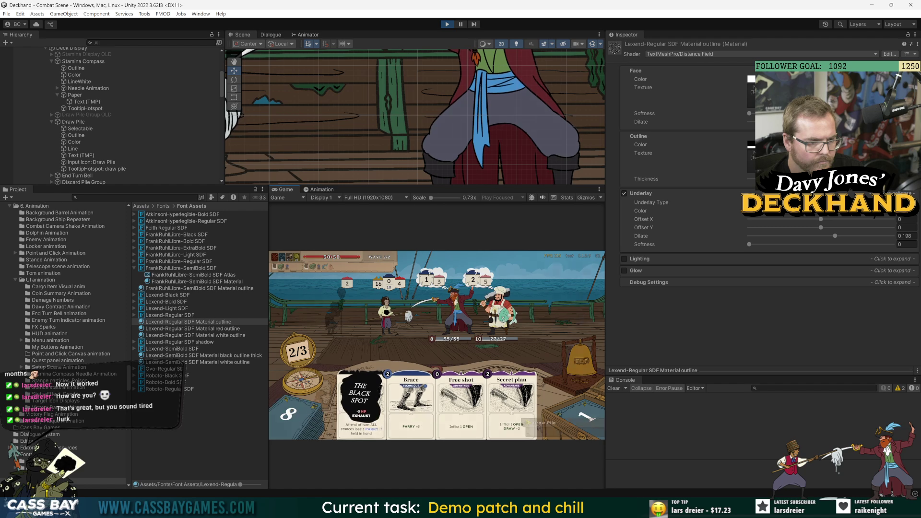
pyautogui.moveTo(446, 314)
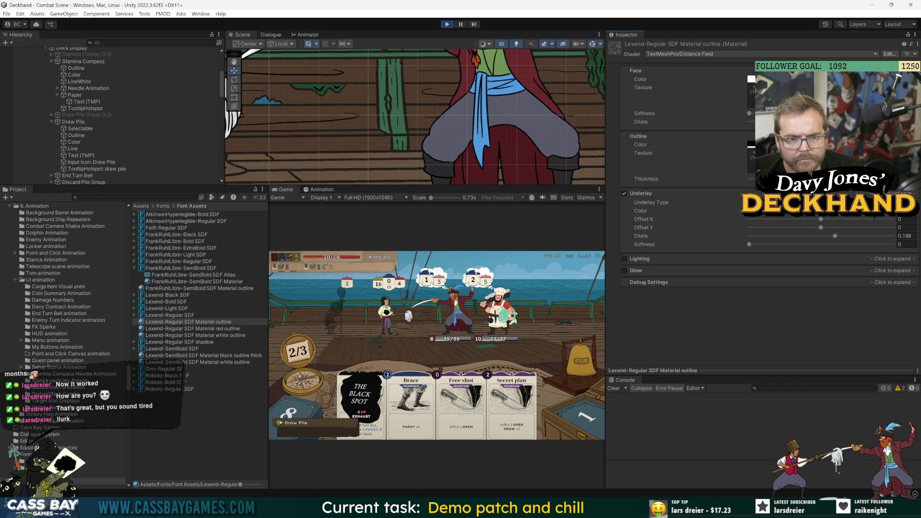
pyautogui.click(815, 179)
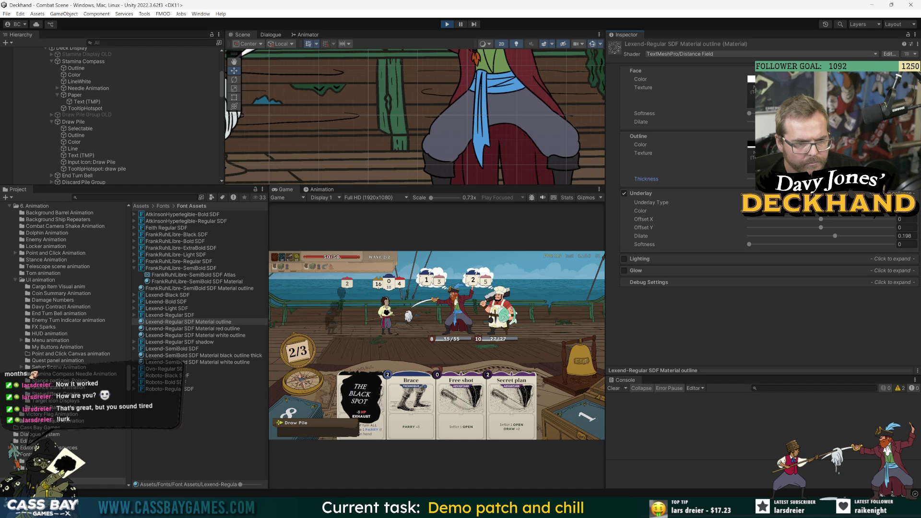
pyautogui.moveTo(837, 235); pyautogui.dragTo(843, 237)
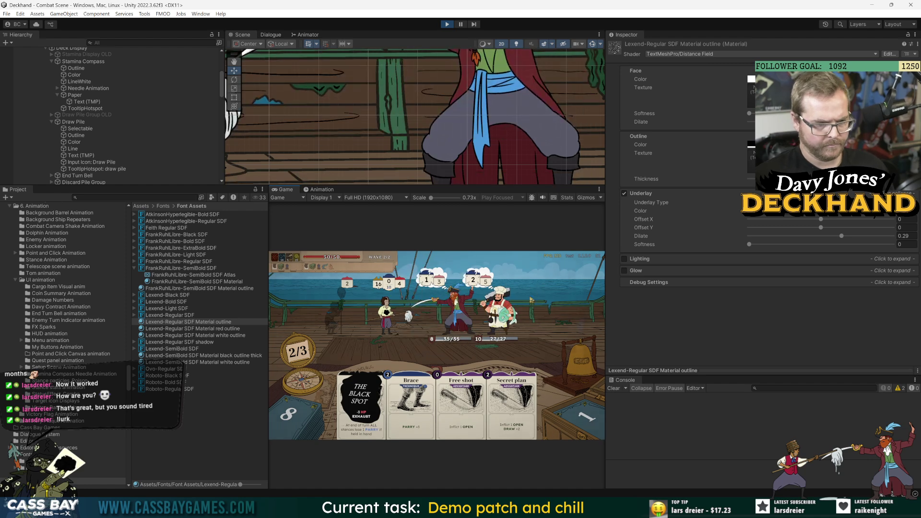
pyautogui.click(531, 301)
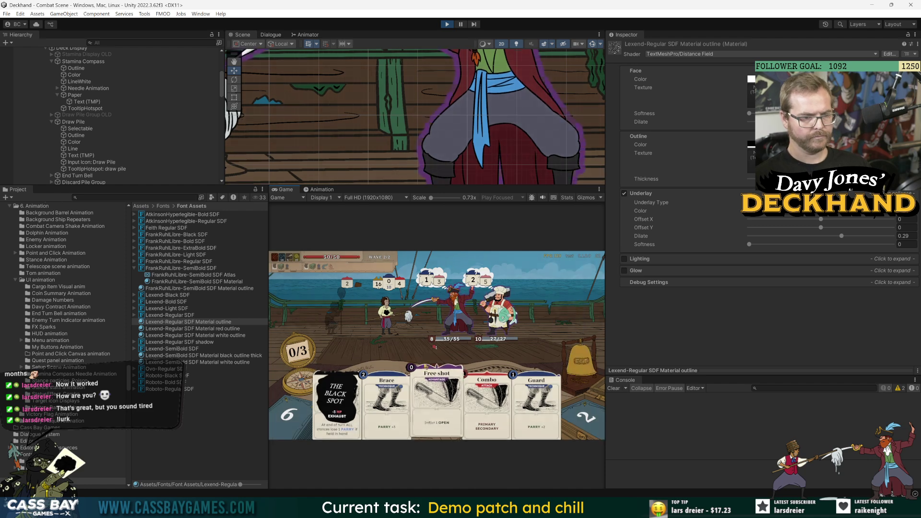
pyautogui.moveTo(437, 352)
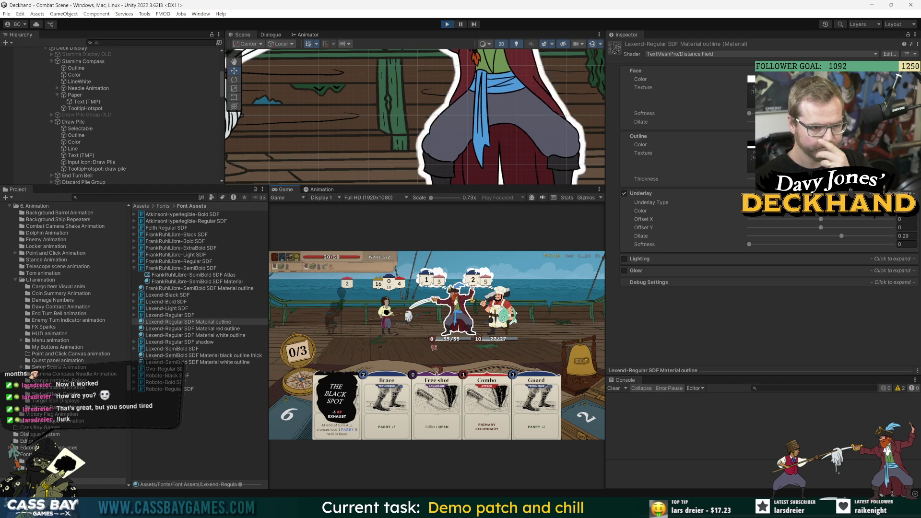
pyautogui.moveTo(593, 187); pyautogui.dragTo(593, 289)
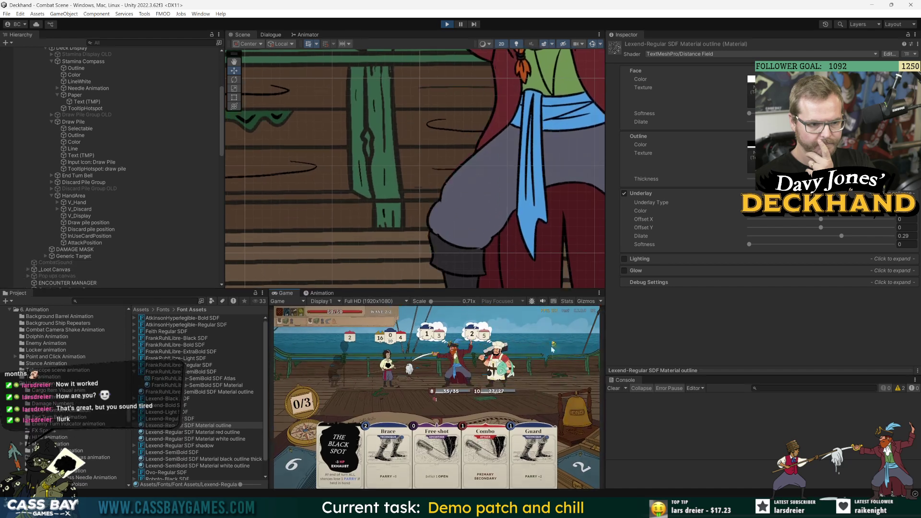
pyautogui.moveTo(434, 402)
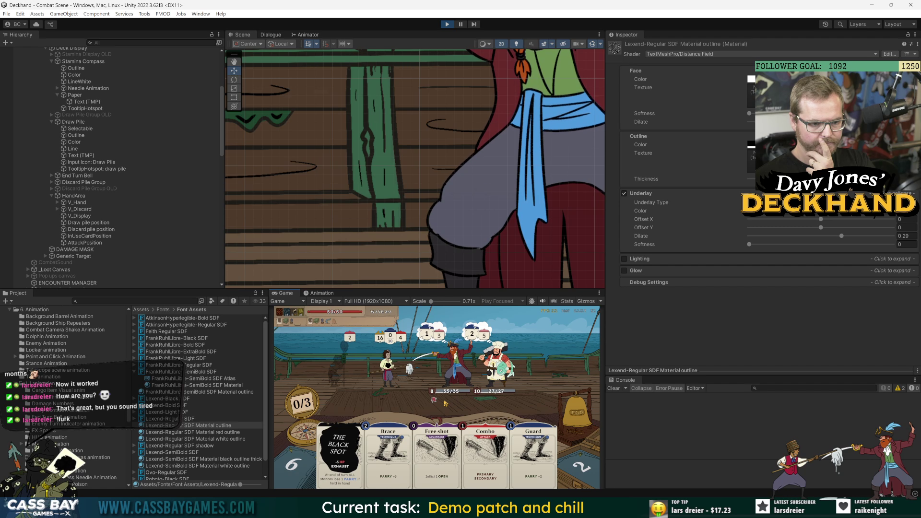
pyautogui.moveTo(445, 385)
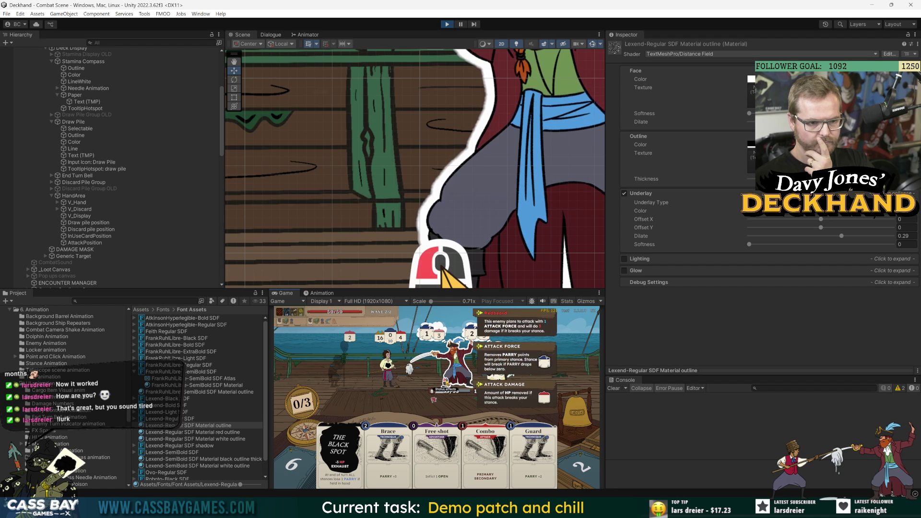
pyautogui.moveTo(354, 451)
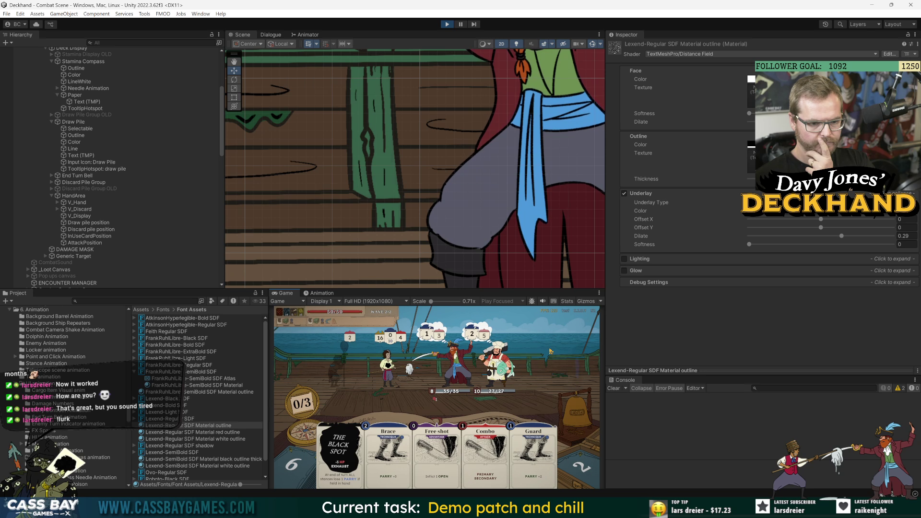
pyautogui.moveTo(552, 288); pyautogui.dragTo(551, 190)
# Step: Widen the game view and drop the Lexend-Regular outline material's Underlay Dilate to -1
pyautogui.moveTo(606, 331); pyautogui.dragTo(729, 331)
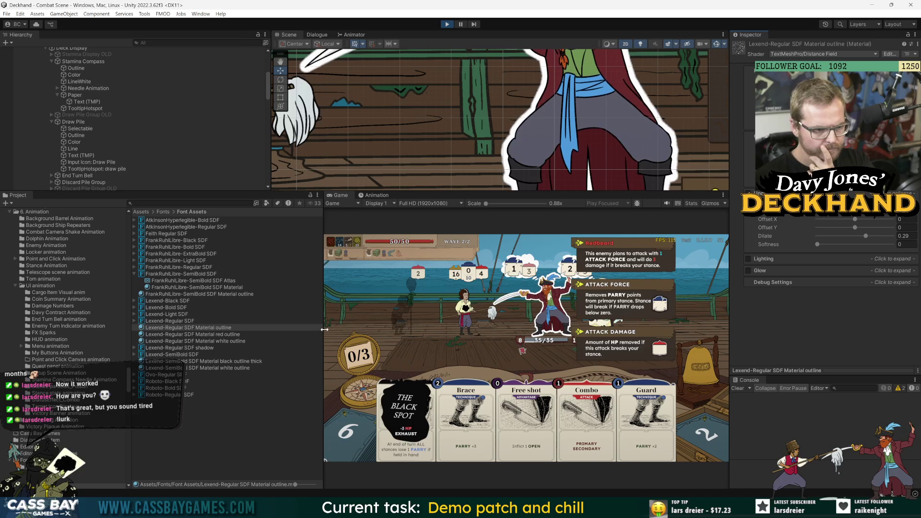
pyautogui.moveTo(323, 341); pyautogui.dragTo(252, 340)
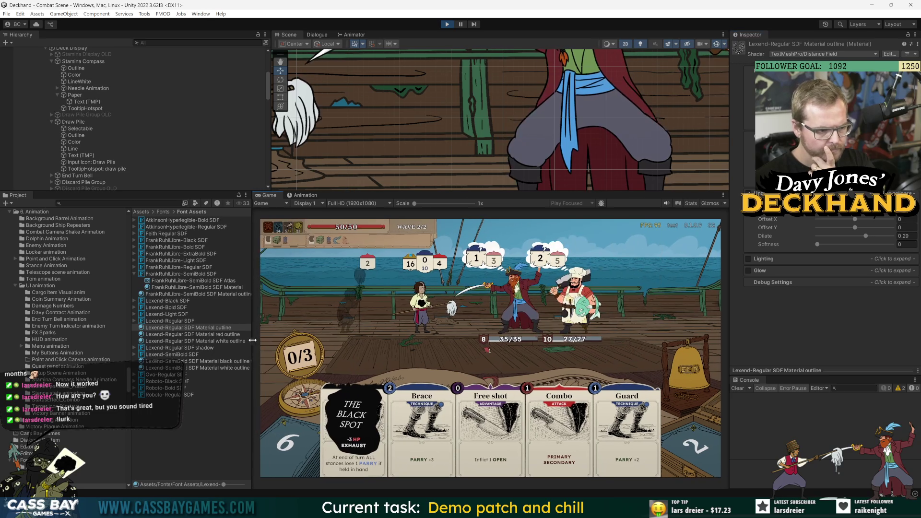
pyautogui.click(190, 322)
pyautogui.click(190, 328)
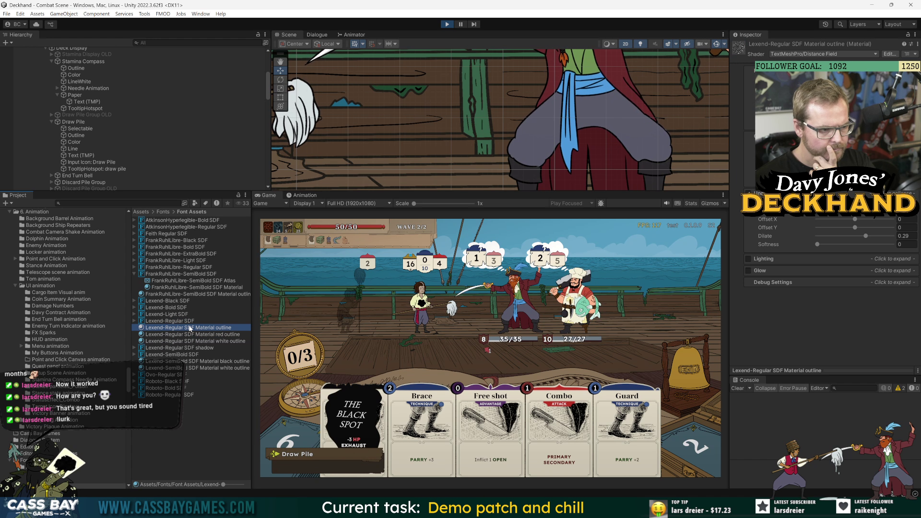
pyautogui.click(858, 236)
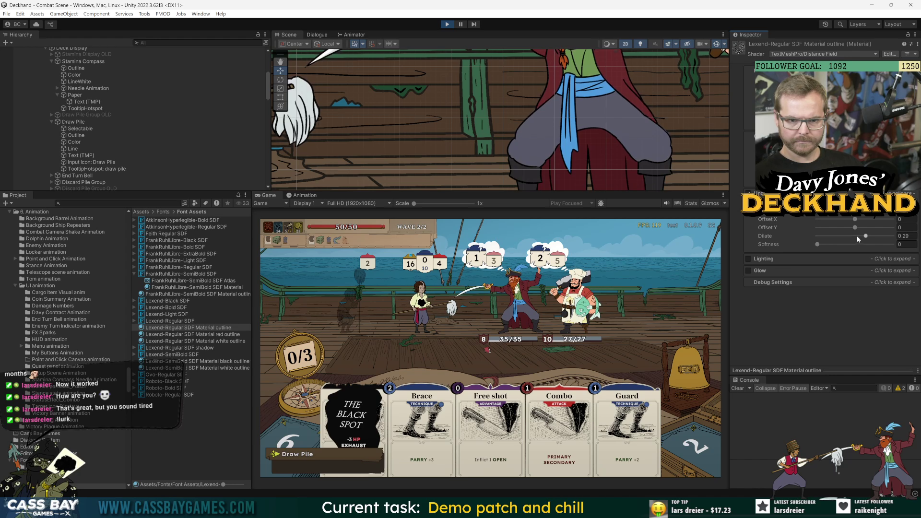
pyautogui.moveTo(857, 237); pyautogui.dragTo(765, 241)
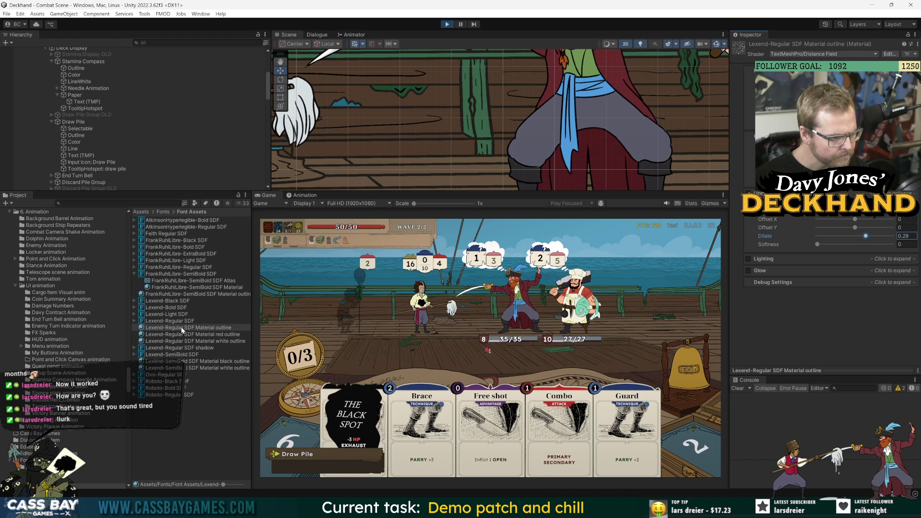
# Step: Compare the SemiBold black outline thick, Regular outline, shadow and white outline materials
pyautogui.click(178, 362)
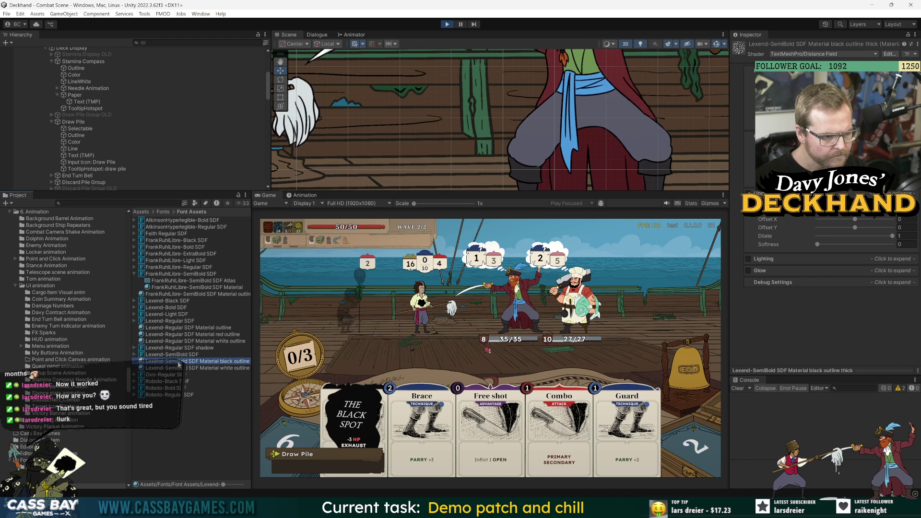
pyautogui.moveTo(252, 355); pyautogui.dragTo(309, 358)
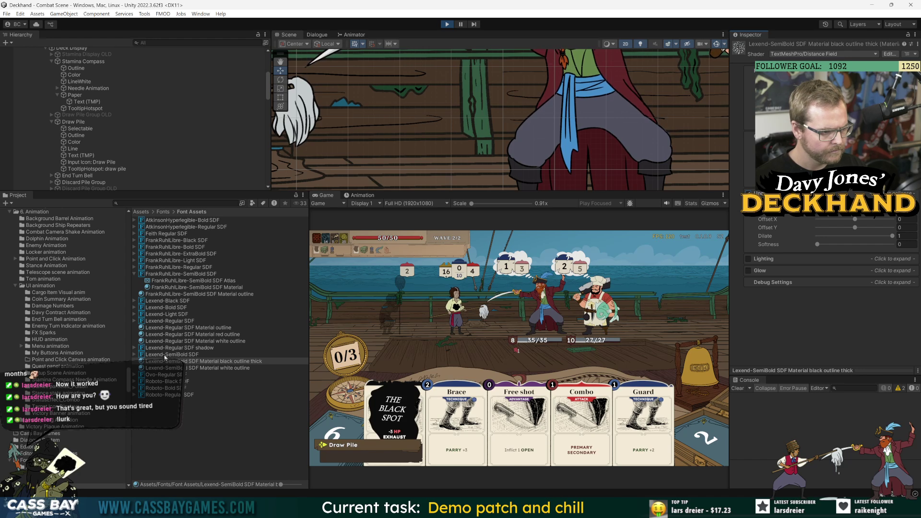
pyautogui.click(172, 329)
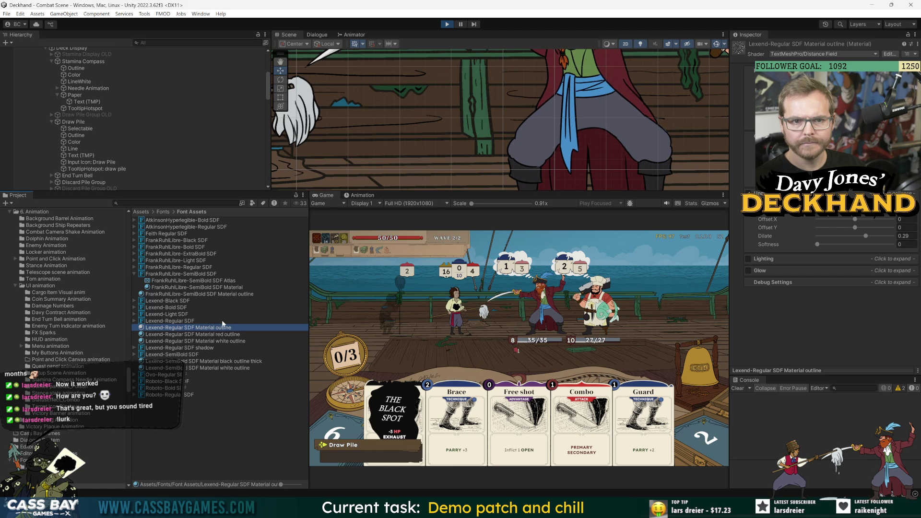
pyautogui.click(211, 347)
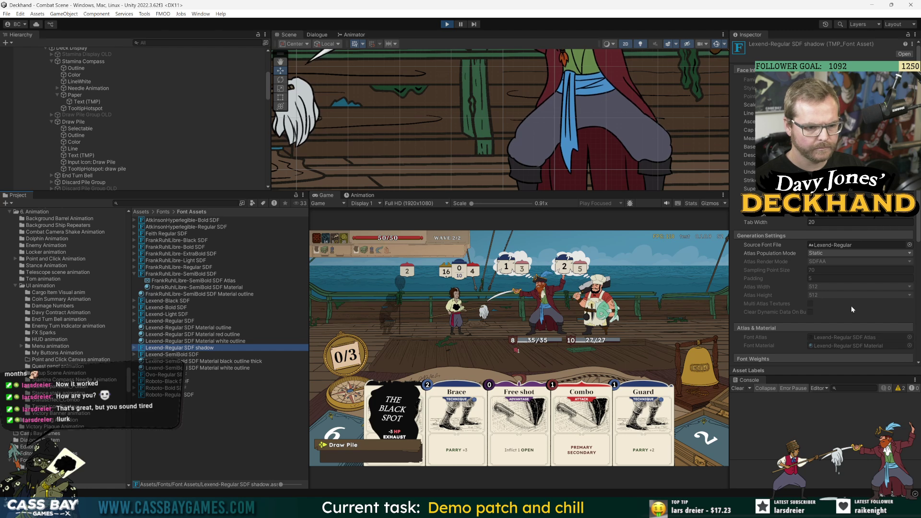
pyautogui.click(210, 341)
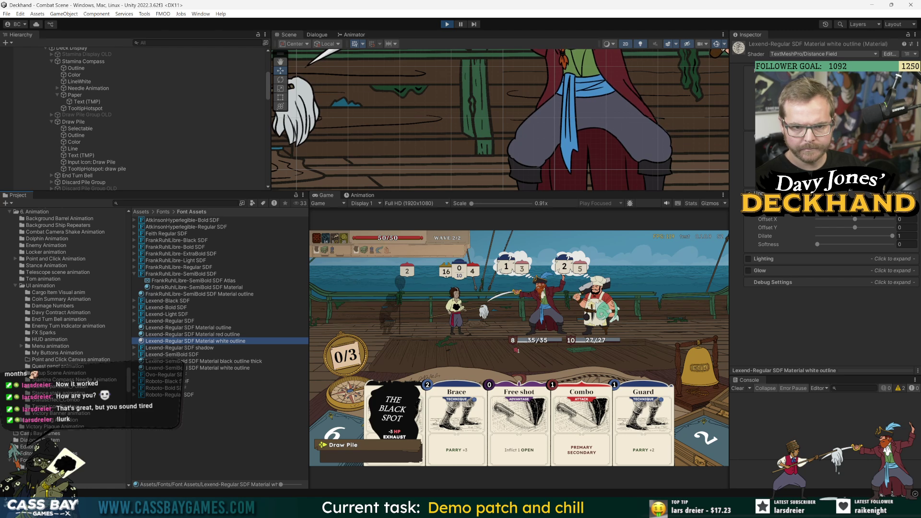
pyautogui.click(907, 244)
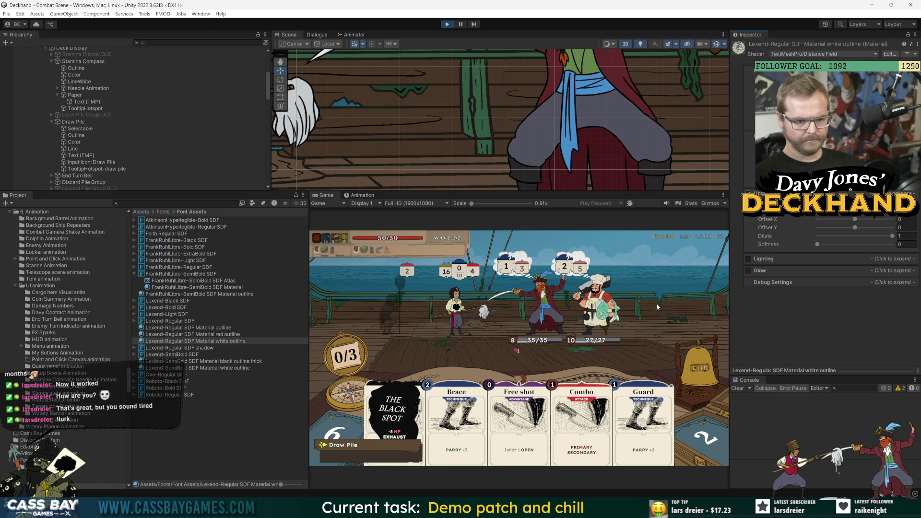
pyautogui.moveTo(603, 446)
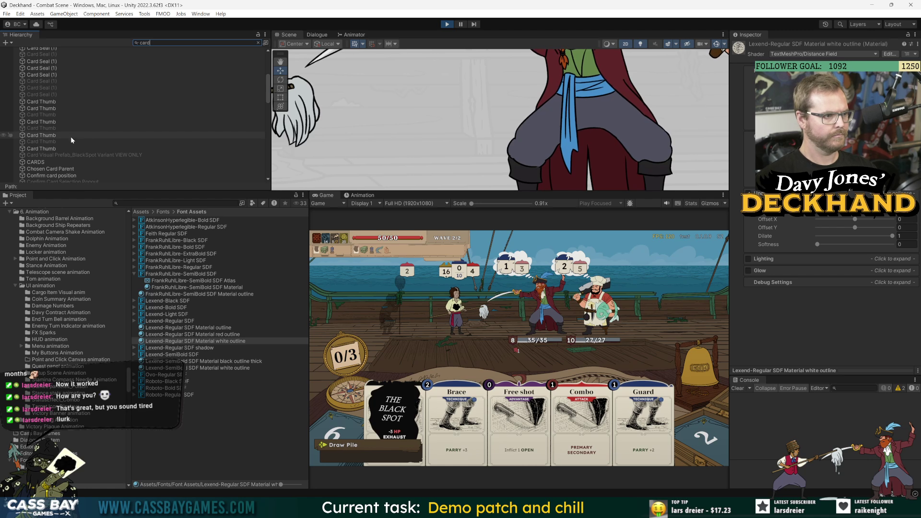
# Step: Find Combo_visual via a 'combo' Hierarchy search and expand Face Side and Face Side Controller to Title Text
pyautogui.scroll(6, 71, 138)
pyautogui.scroll(-5, 75, 134)
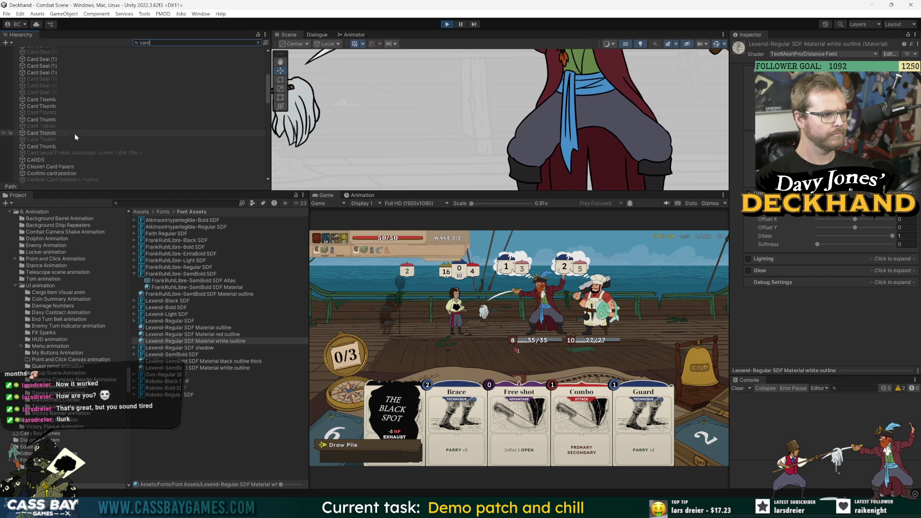
pyautogui.scroll(5, 69, 151)
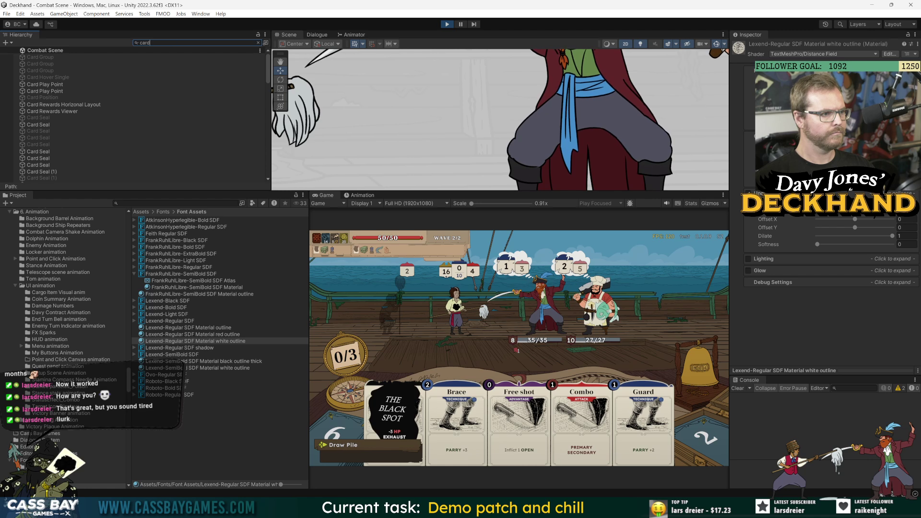
pyautogui.click(159, 44)
pyautogui.write('combo')
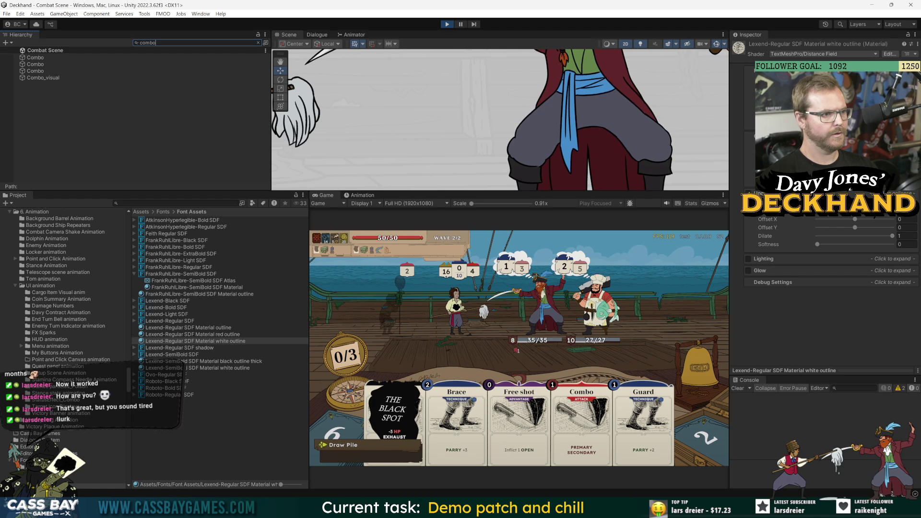
pyautogui.click(43, 78)
pyautogui.click(258, 43)
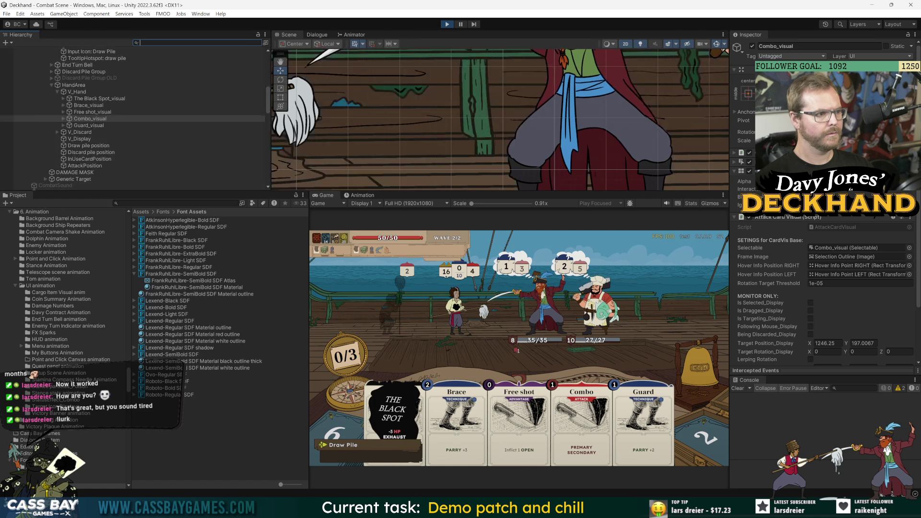
pyautogui.click(63, 119)
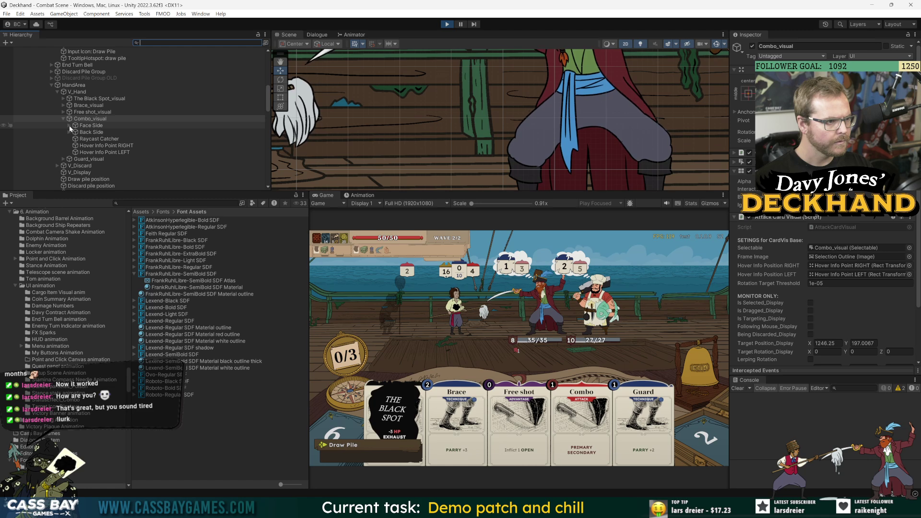
pyautogui.click(69, 126)
pyautogui.click(76, 132)
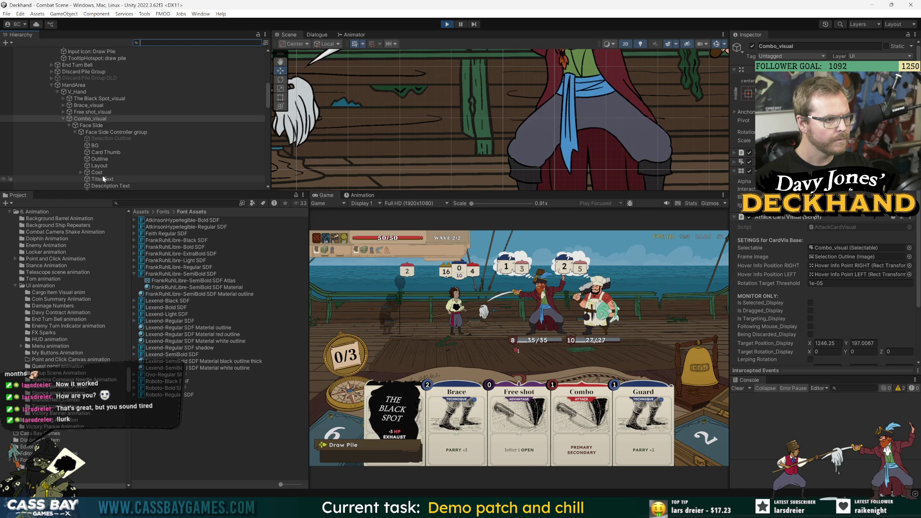
pyautogui.scroll(-2, 117, 175)
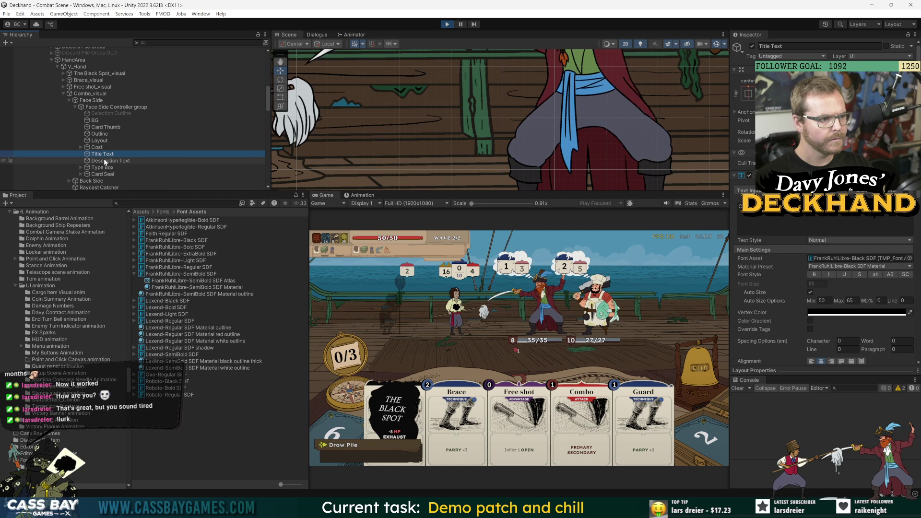
# Step: Ping Description Text's Lexend-Regular SDF font asset and adjust its Bold Weight under Font Weights
pyautogui.click(103, 160)
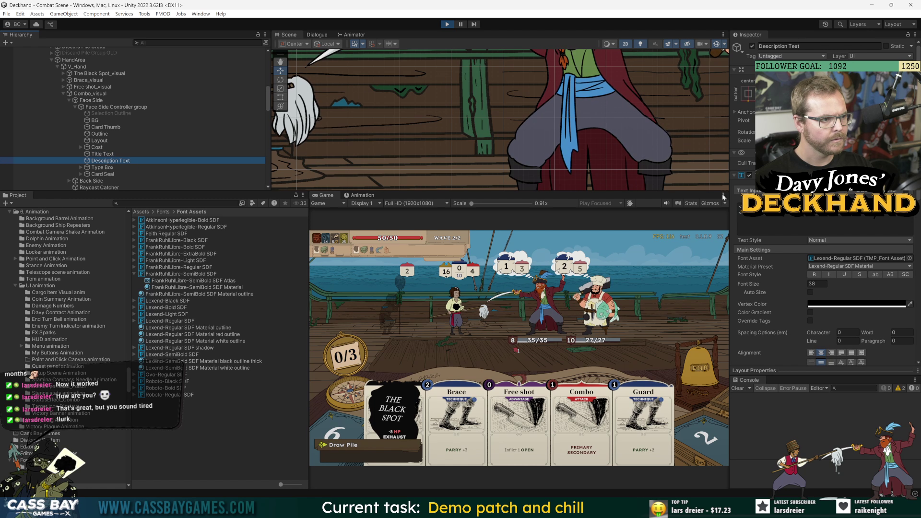
pyautogui.click(847, 261)
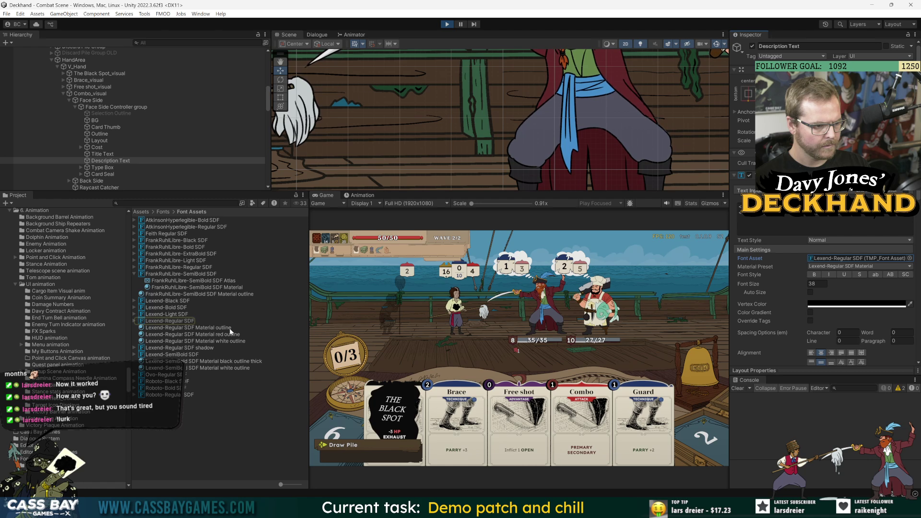
pyautogui.click(192, 321)
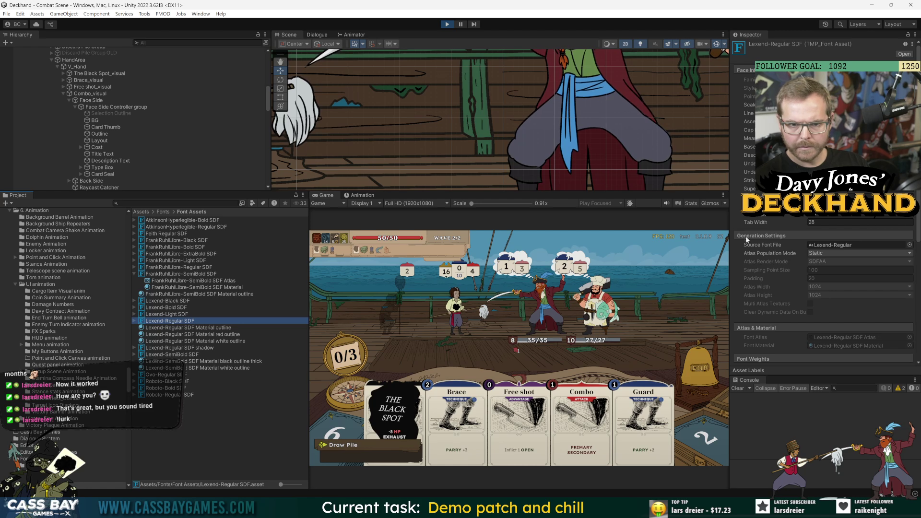
pyautogui.scroll(-3, 753, 288)
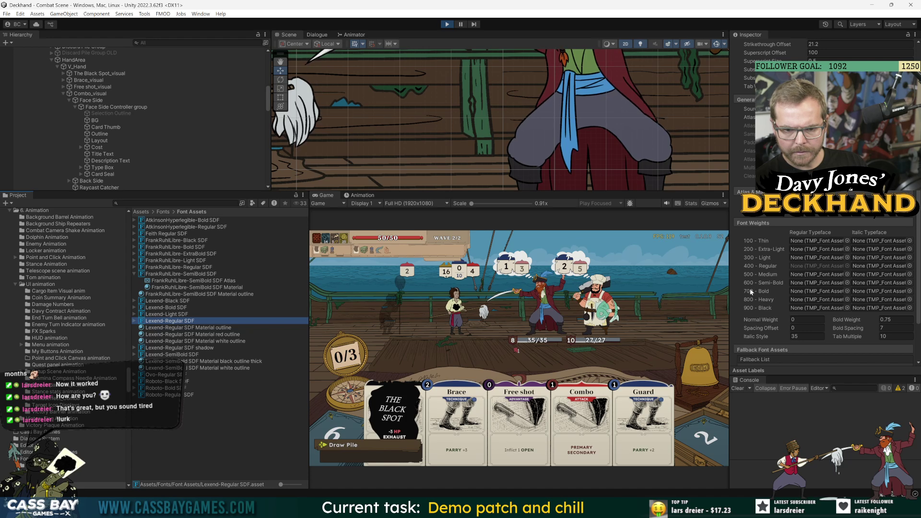
pyautogui.scroll(3, 751, 291)
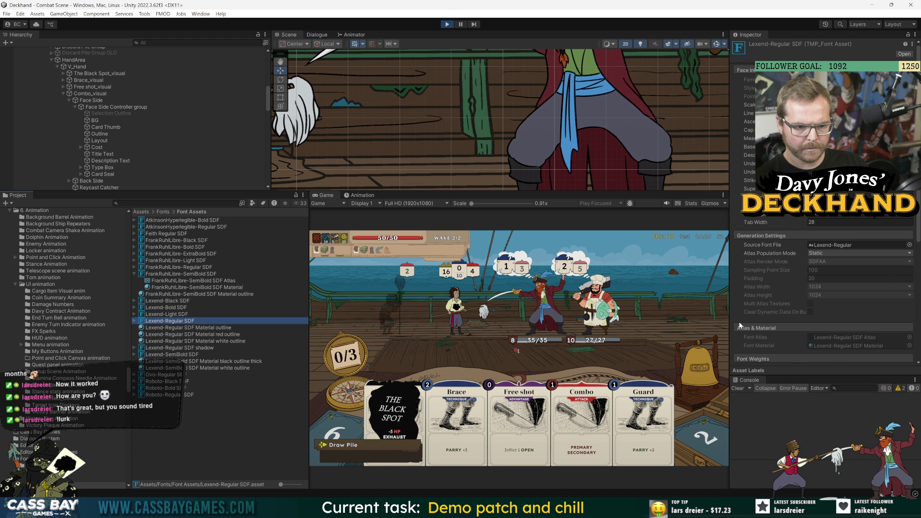
pyautogui.click(752, 172)
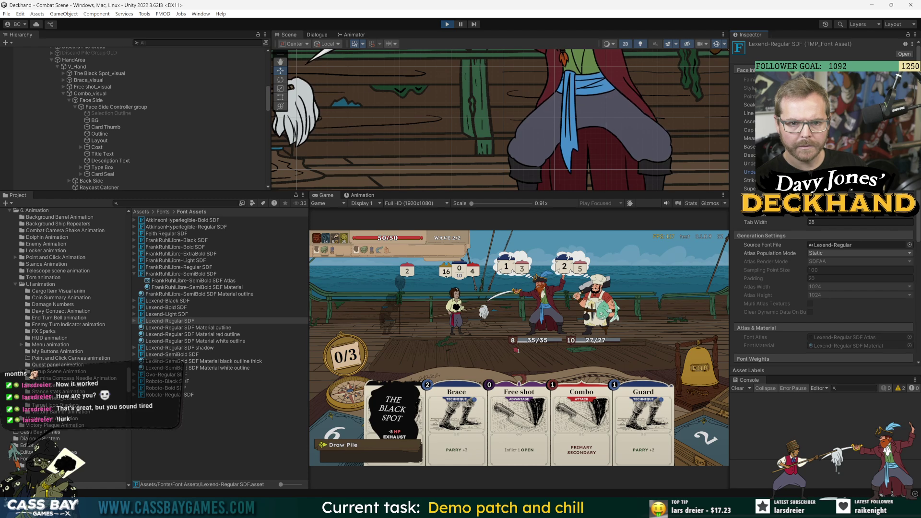
pyautogui.click(750, 163)
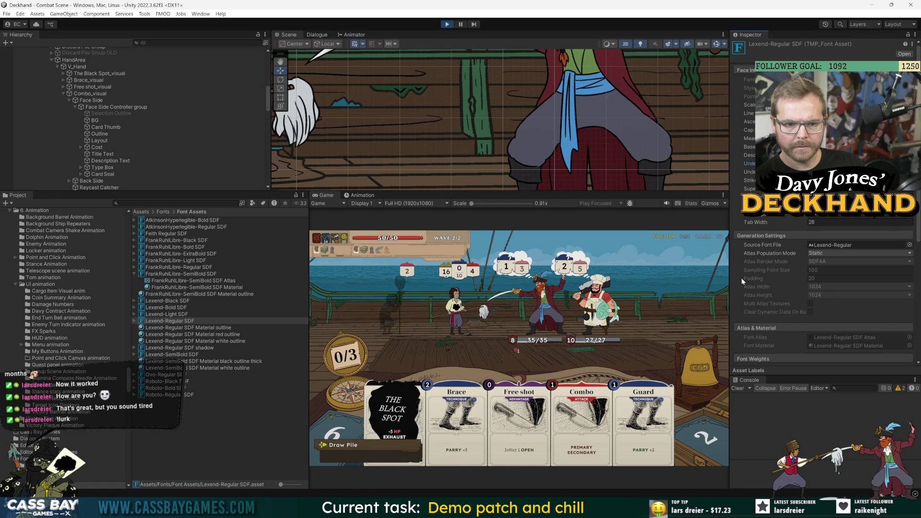
pyautogui.scroll(-5, 741, 278)
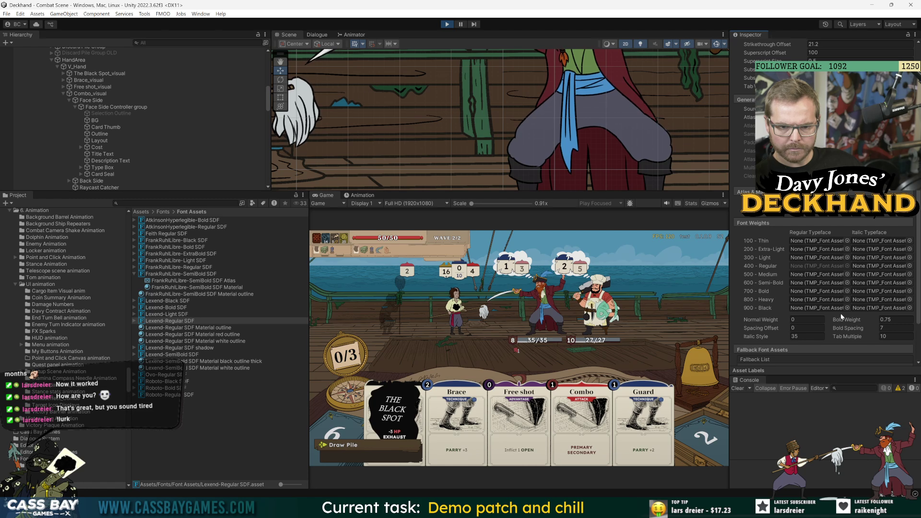
pyautogui.moveTo(853, 321); pyautogui.dragTo(846, 323)
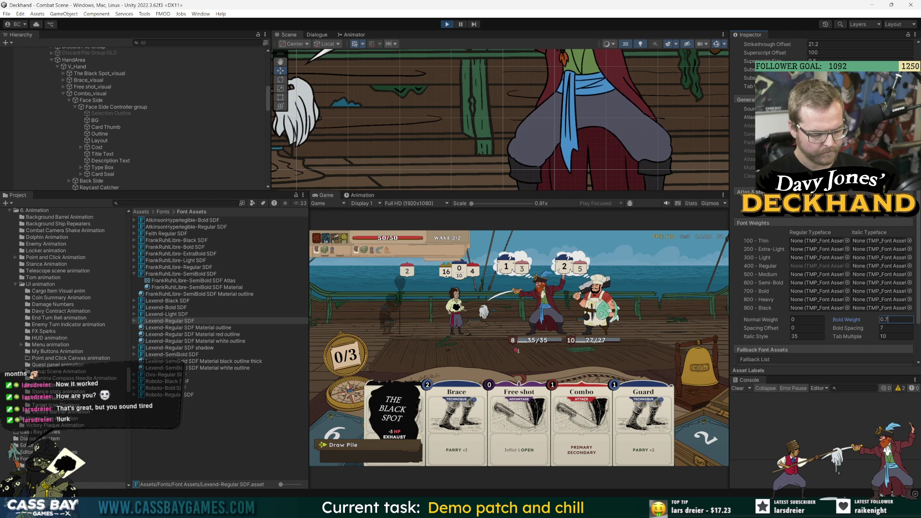
# Step: Set Lexend-Regular SDF's Bold Weight to 0.5
pyautogui.press('BackSpace')
pyautogui.write('4')
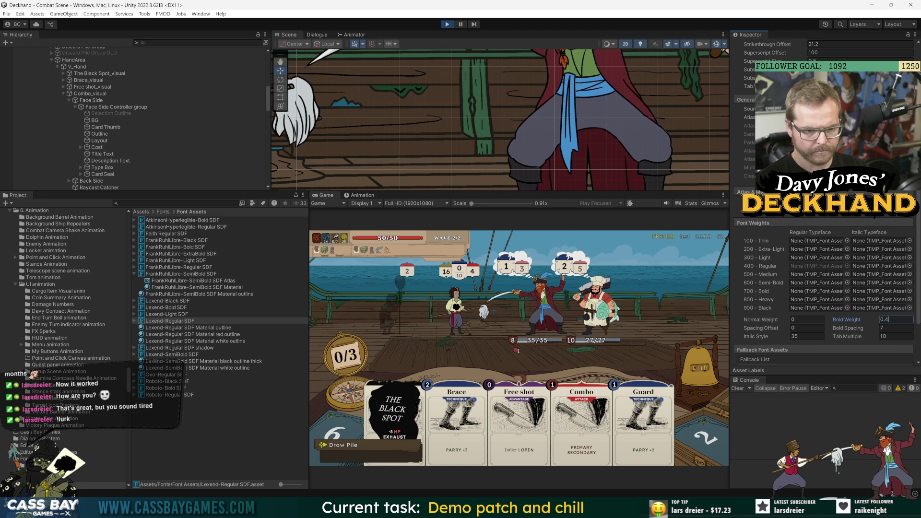
pyautogui.press('BackSpace')
pyautogui.write('3')
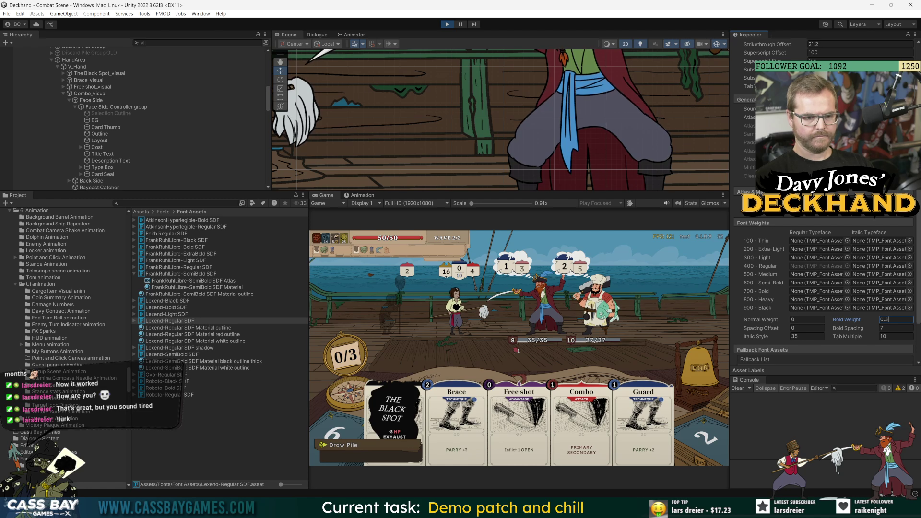
pyautogui.press('BackSpace')
pyautogui.write('6')
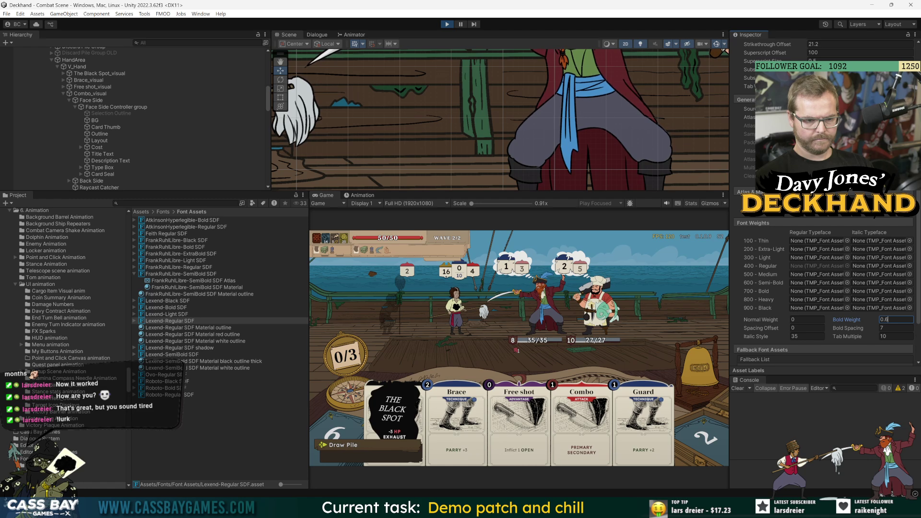
pyautogui.press('BackSpace')
pyautogui.write('5')
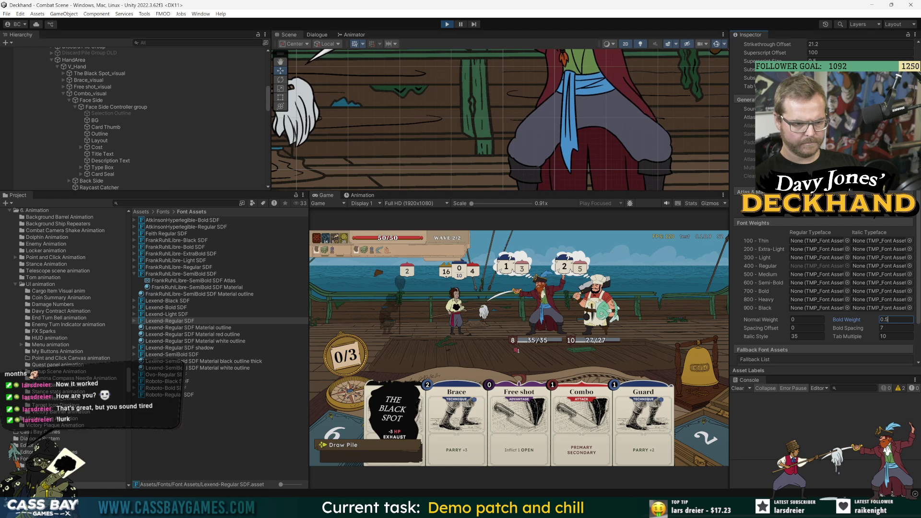
pyautogui.press('Return')
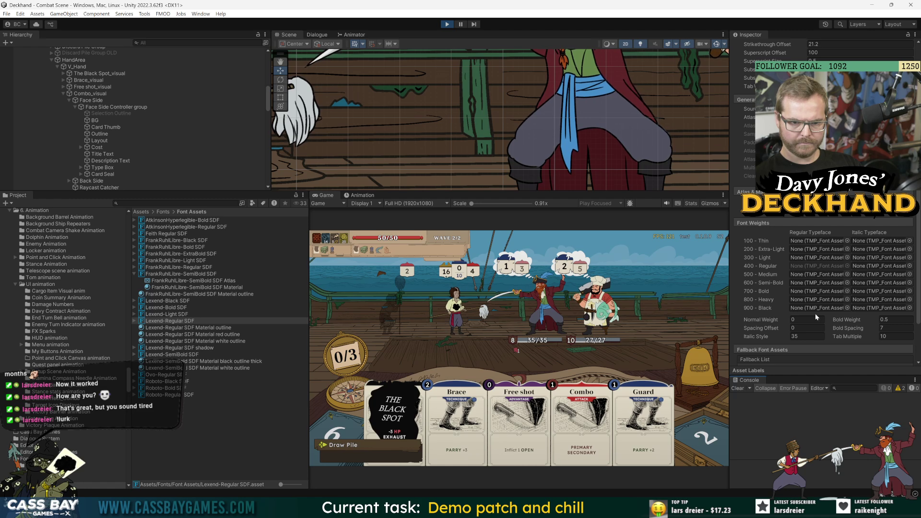
# Step: Preview a higher Normal Weight, revert it to 0, and widen the game view to 1x scale
pyautogui.moveTo(770, 321); pyautogui.dragTo(780, 320)
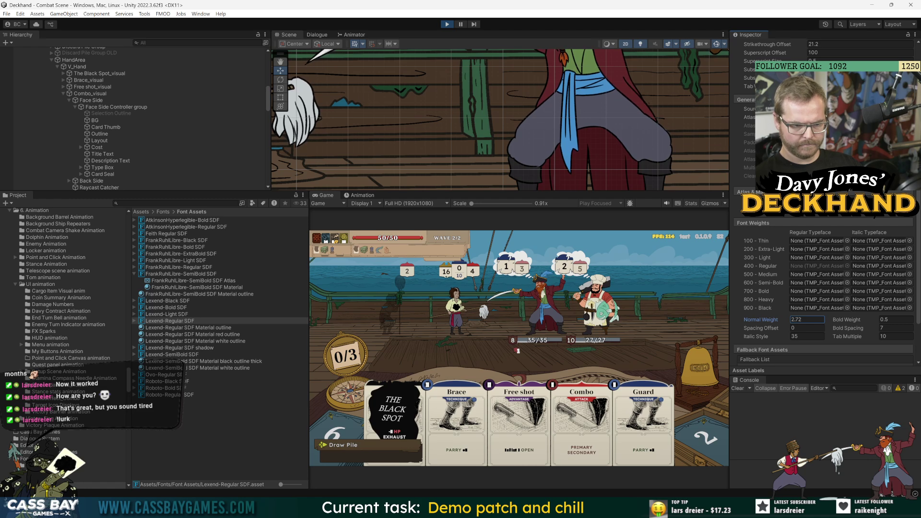
pyautogui.hotkey('ctrl', 'z')
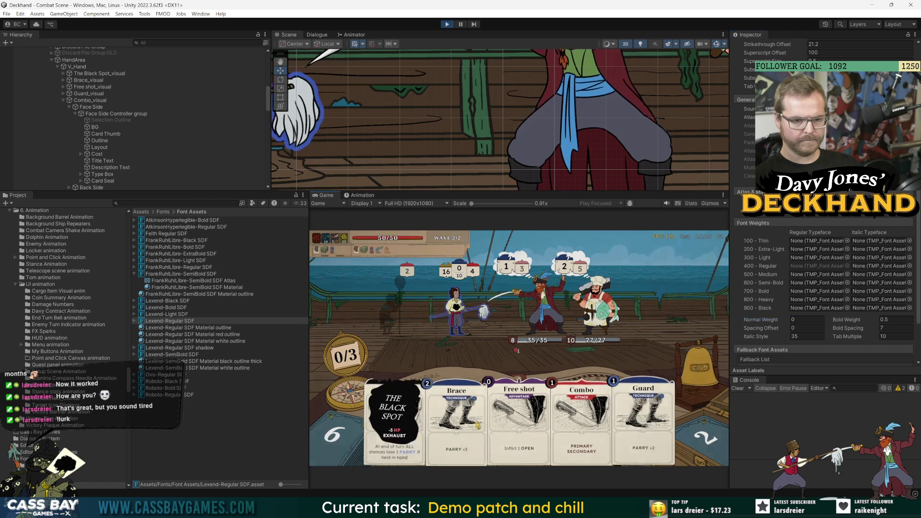
pyautogui.click(819, 366)
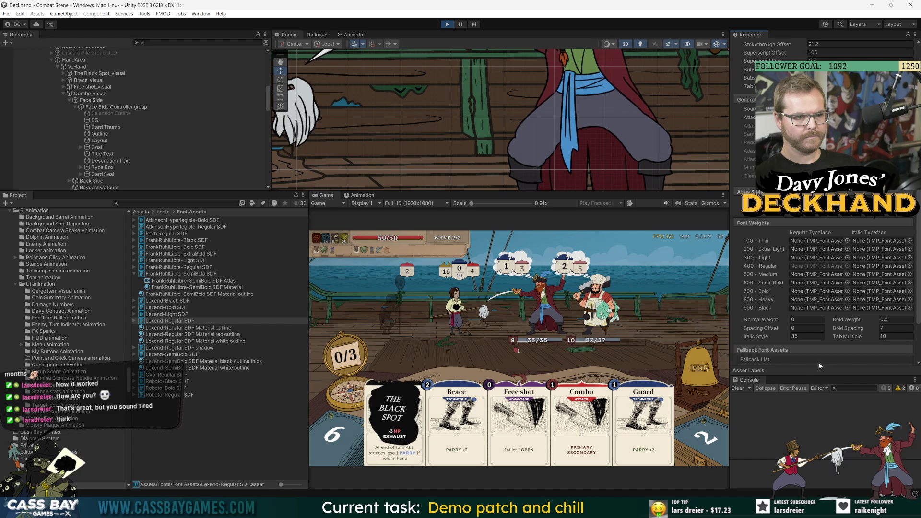
pyautogui.moveTo(309, 224); pyautogui.dragTo(212, 224)
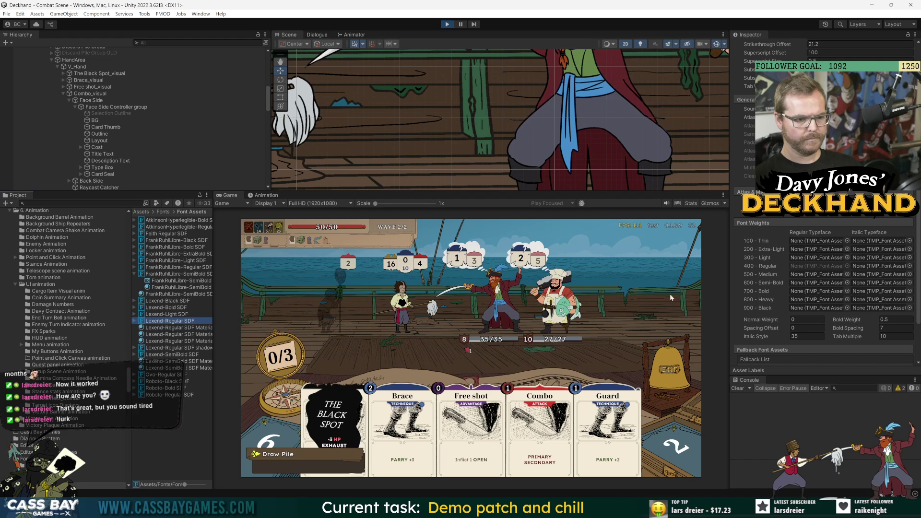
# Step: Check the Combo, Guard and Brace card keyword tooltips, then stop Play mode
pyautogui.moveTo(554, 458)
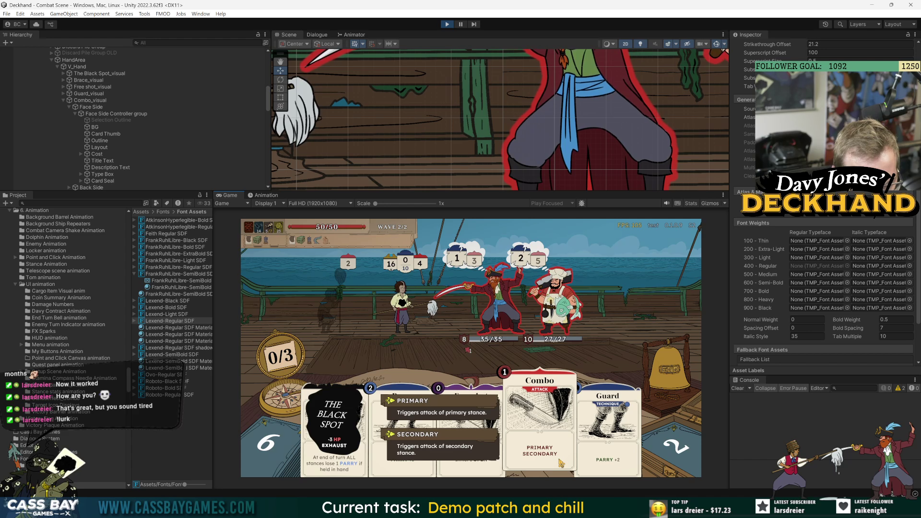
pyautogui.moveTo(617, 469)
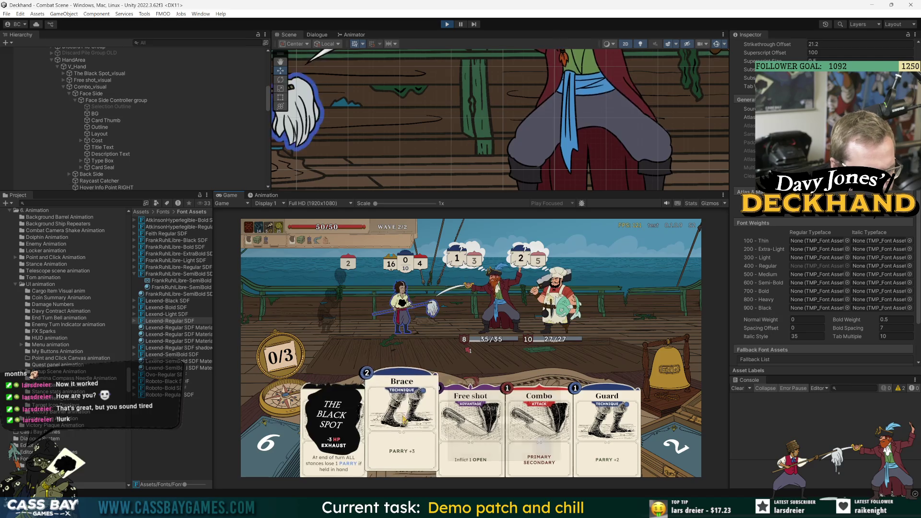
pyautogui.moveTo(404, 421)
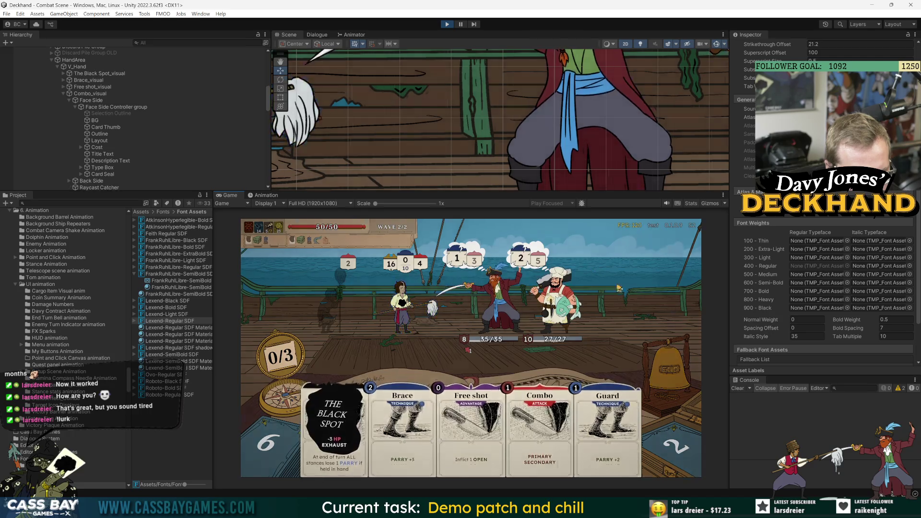
pyautogui.hotkey('ctrl', 'p')
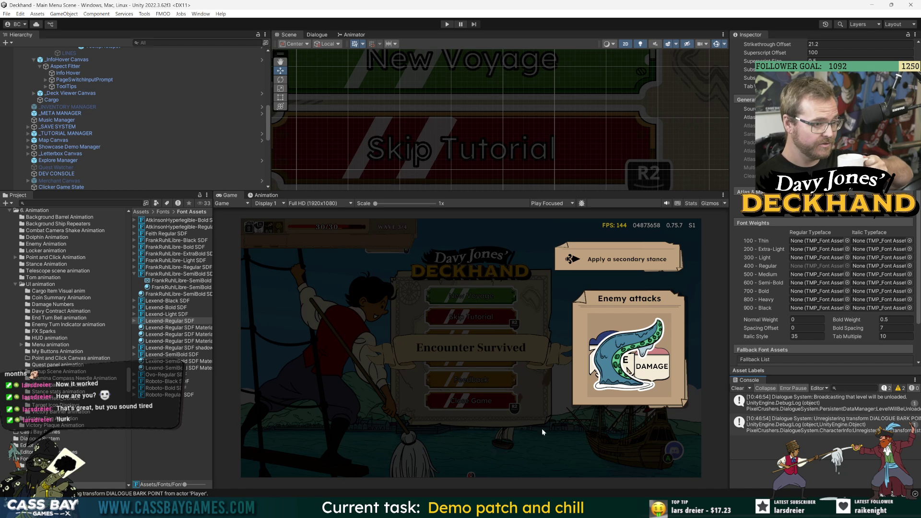
# Step: Enter Play mode, raise the outline material's Underlay Dilate from 0.29 to 0.33, and continue the voyage
pyautogui.moveTo(213, 298); pyautogui.dragTo(334, 312)
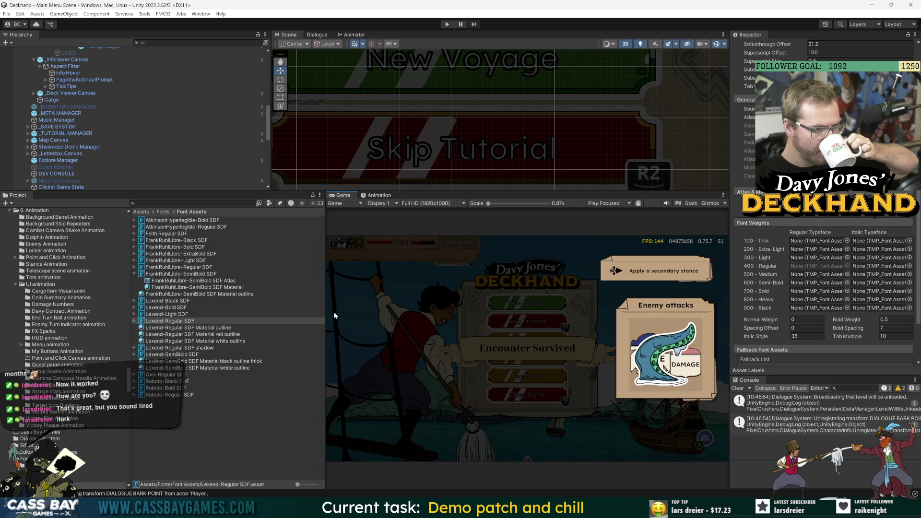
pyautogui.click(448, 25)
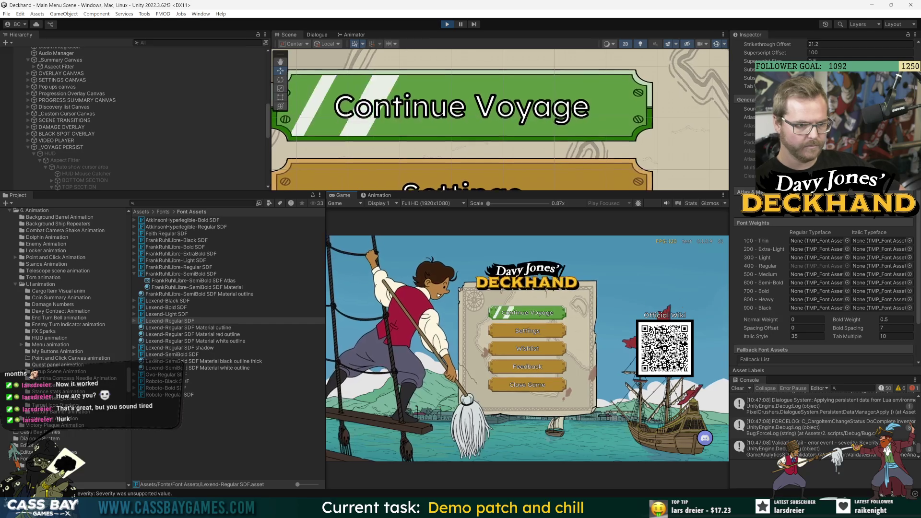
pyautogui.click(283, 328)
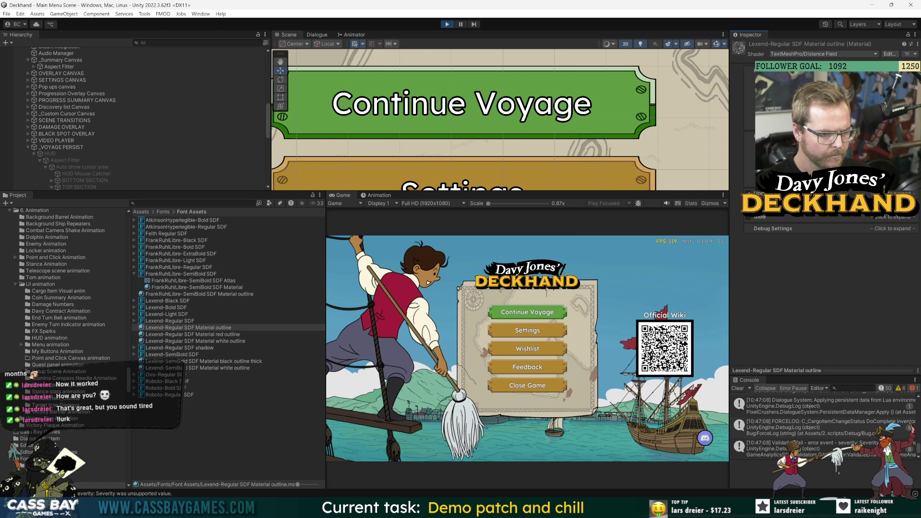
pyautogui.click(763, 193)
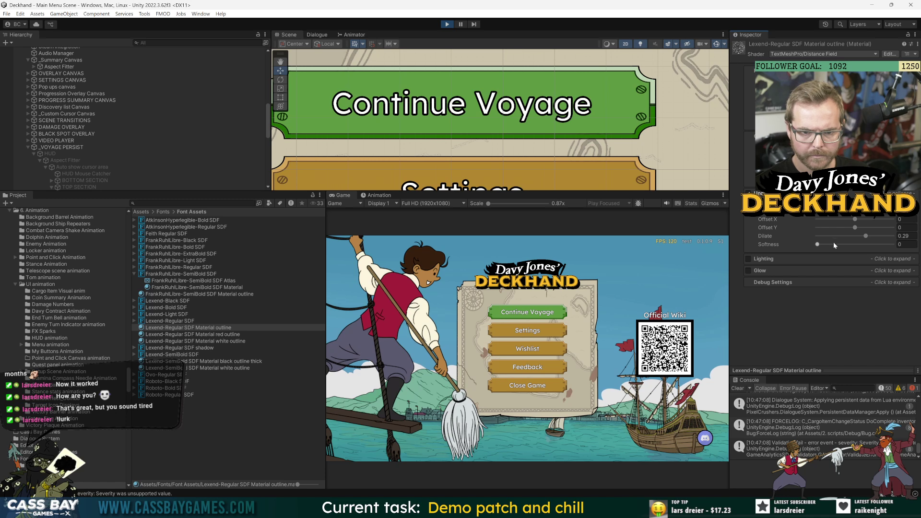
pyautogui.moveTo(866, 239); pyautogui.dragTo(870, 238)
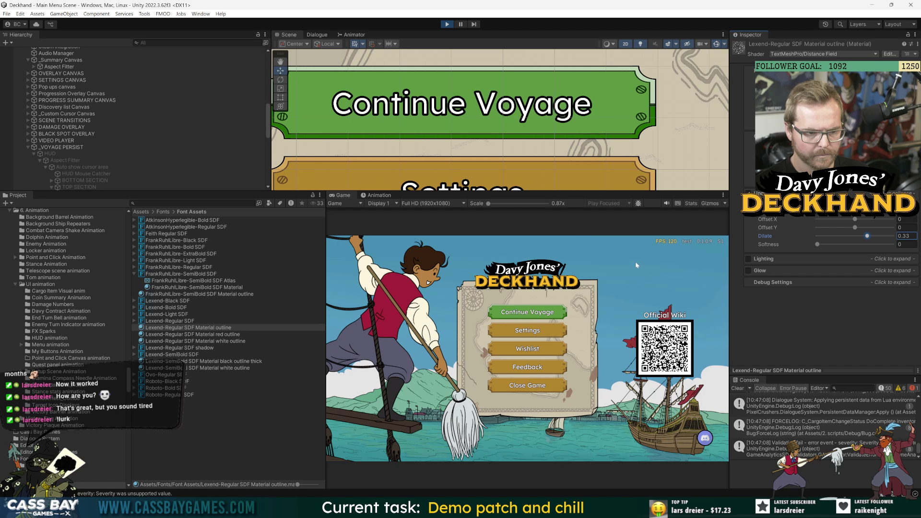
pyautogui.click(528, 312)
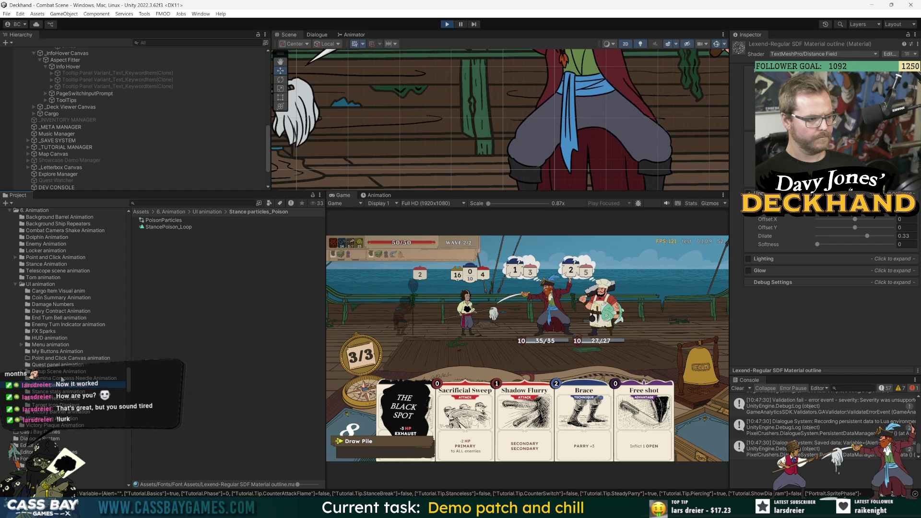
pyautogui.click(165, 203)
pyautogui.write('font as')
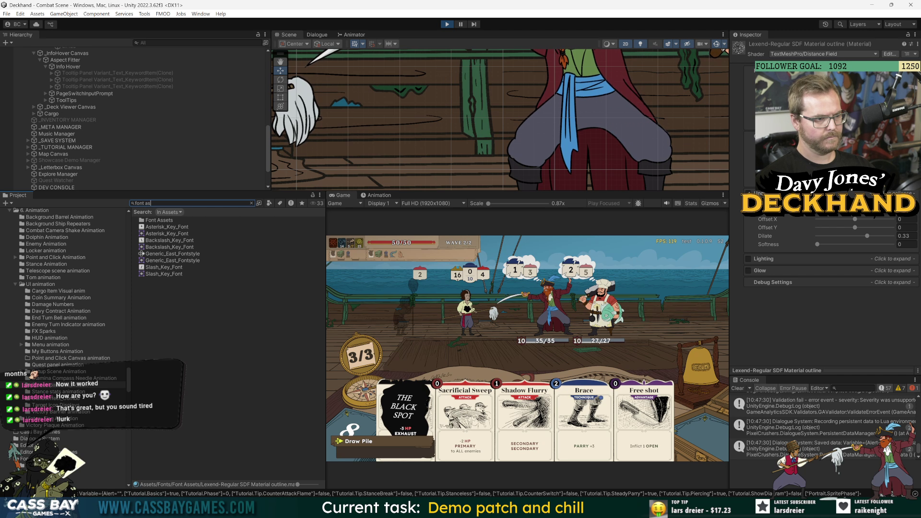
# Step: Select Lexend-Regular SDF in Font Assets and raise its Bold Weight from 0.5 to 0.6
pyautogui.doubleClick(171, 220)
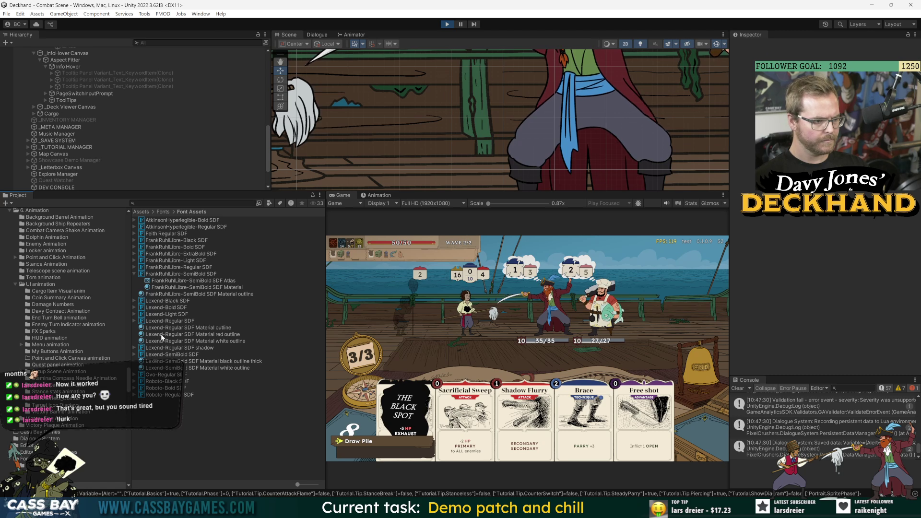
pyautogui.click(176, 329)
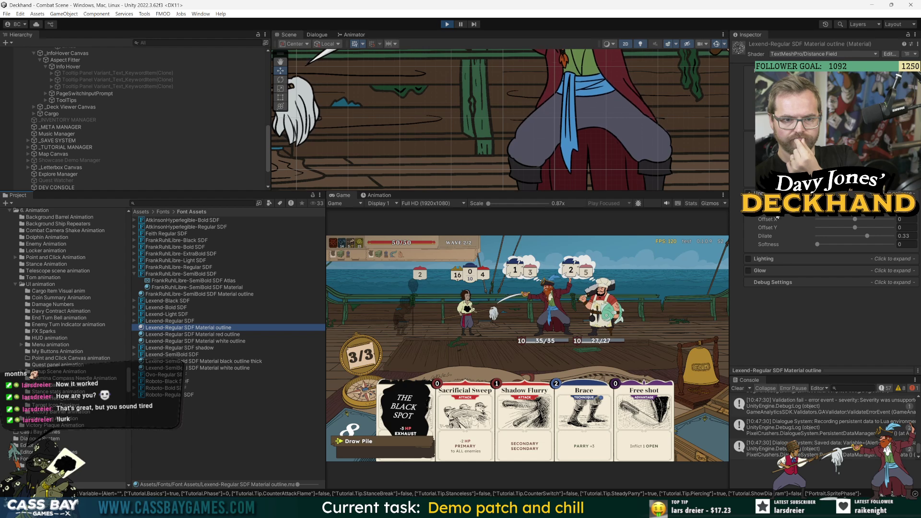
pyautogui.press('Up')
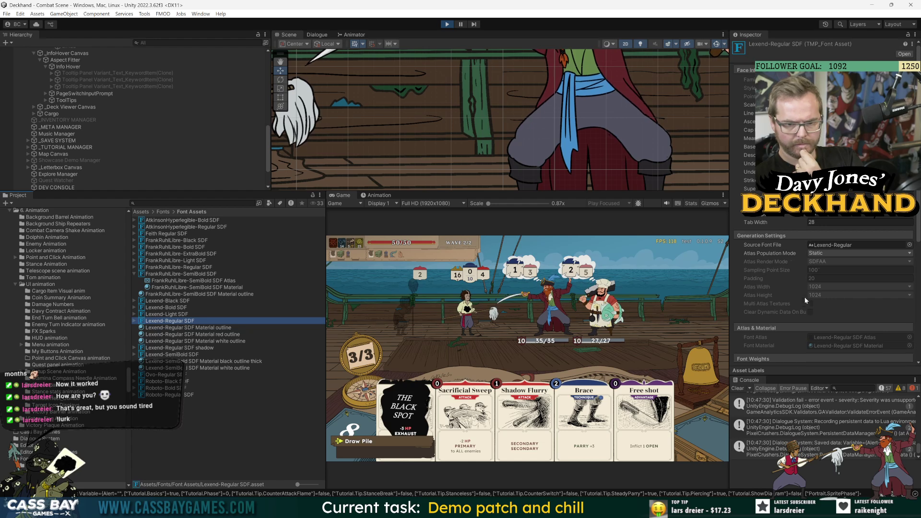
pyautogui.scroll(-5, 785, 298)
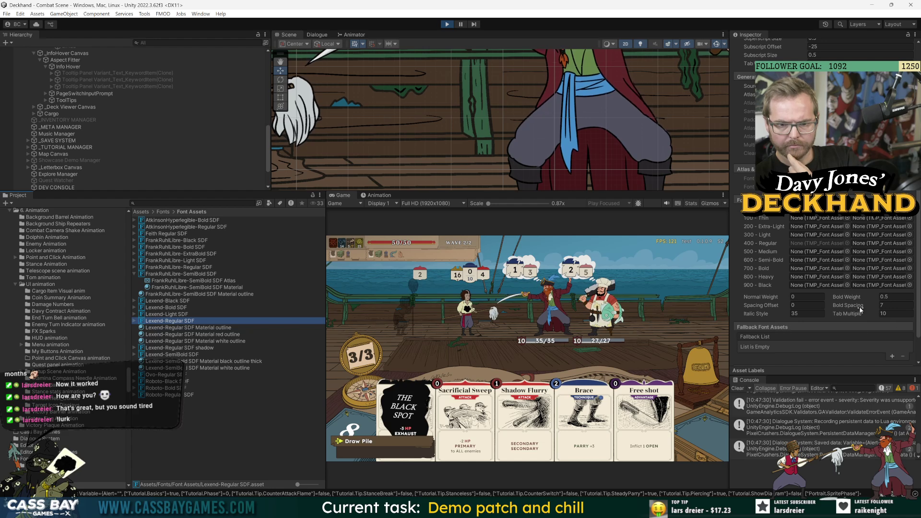
pyautogui.moveTo(835, 297); pyautogui.dragTo(835, 296)
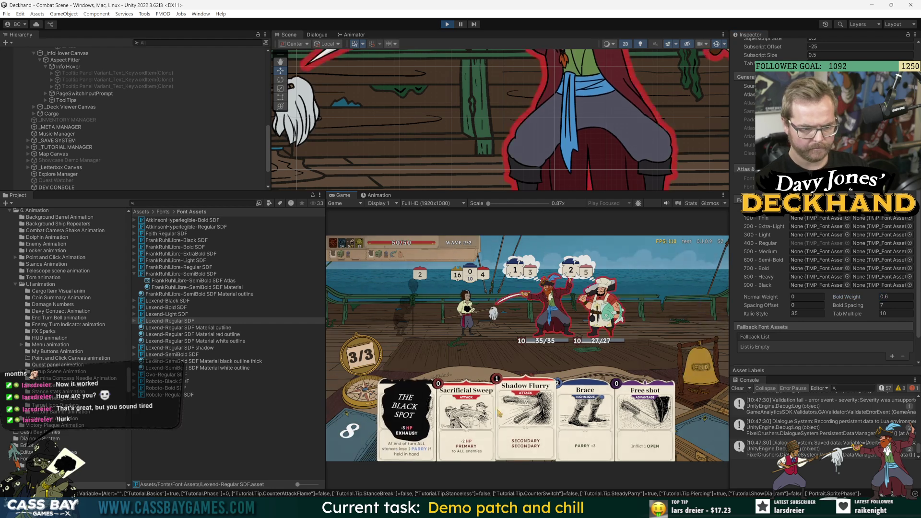
# Step: Set Lexend-Regular SDF's Normal Weight to -0.01 and bring up FrankRuhlLibre-Black SDF at 1x game view
pyautogui.moveTo(503, 416)
pyautogui.moveTo(541, 328)
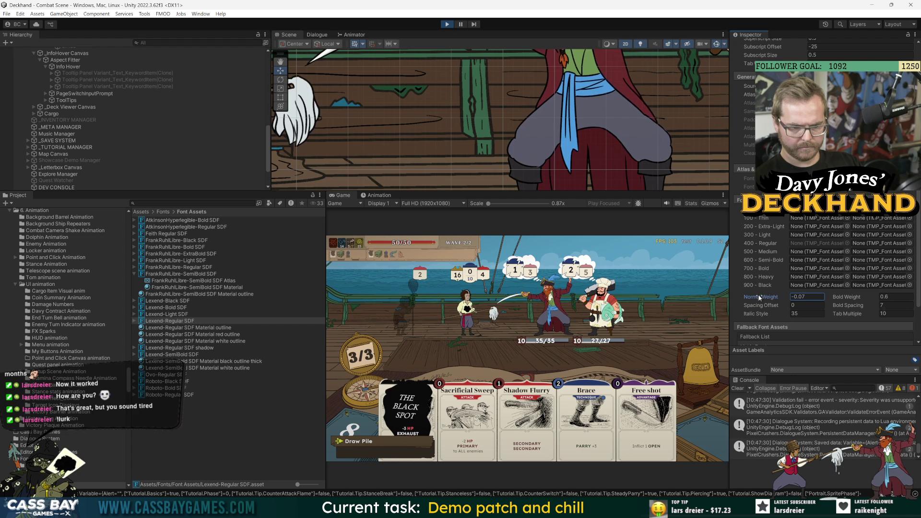
pyautogui.press('Home')
pyautogui.press('Delete')
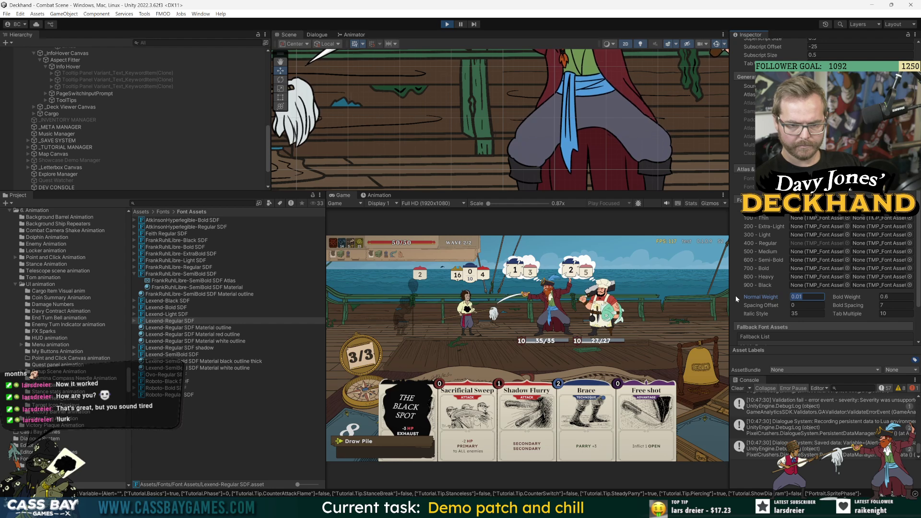
pyautogui.write('-')
pyautogui.press('Return')
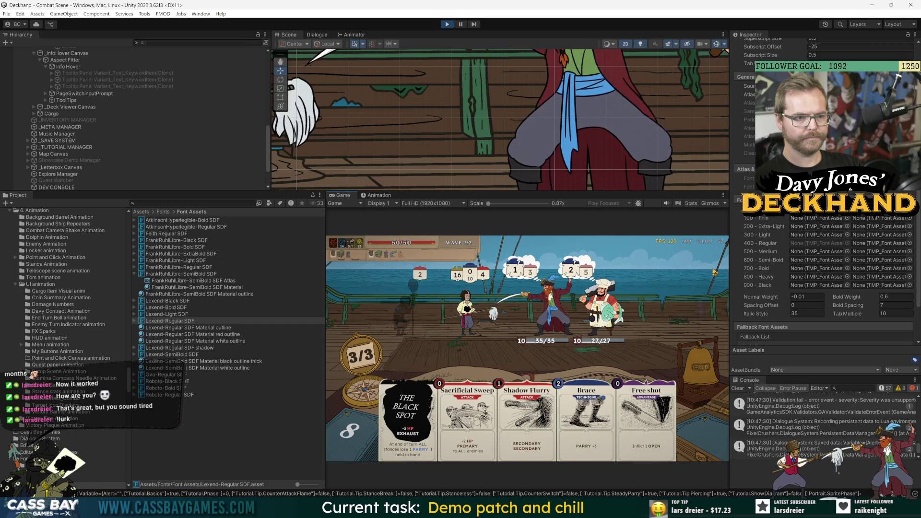
pyautogui.click(310, 240)
pyautogui.moveTo(326, 242); pyautogui.dragTo(246, 243)
pyautogui.moveTo(567, 468)
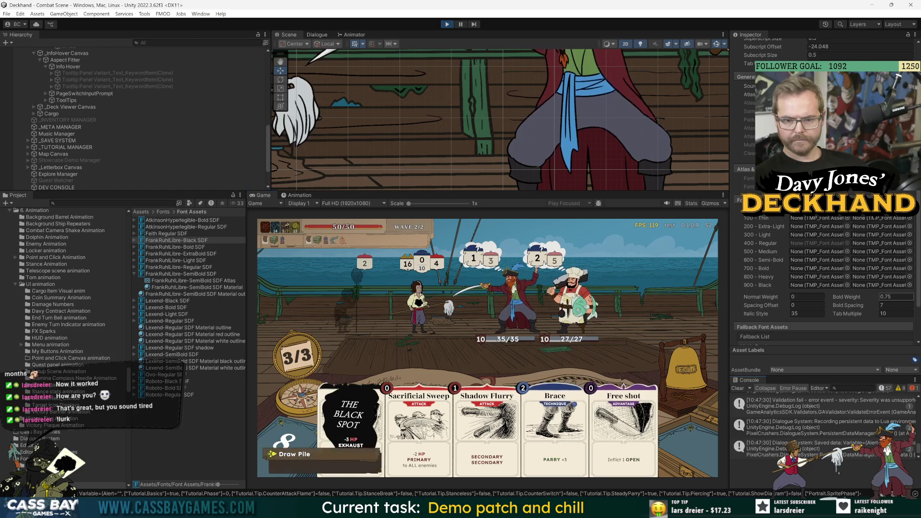
# Step: Confirm FrankRuhlLibre-Black SDF's Bold Weight at 0.6 and check the battle's card labels
pyautogui.click(904, 297)
pyautogui.write('0.6')
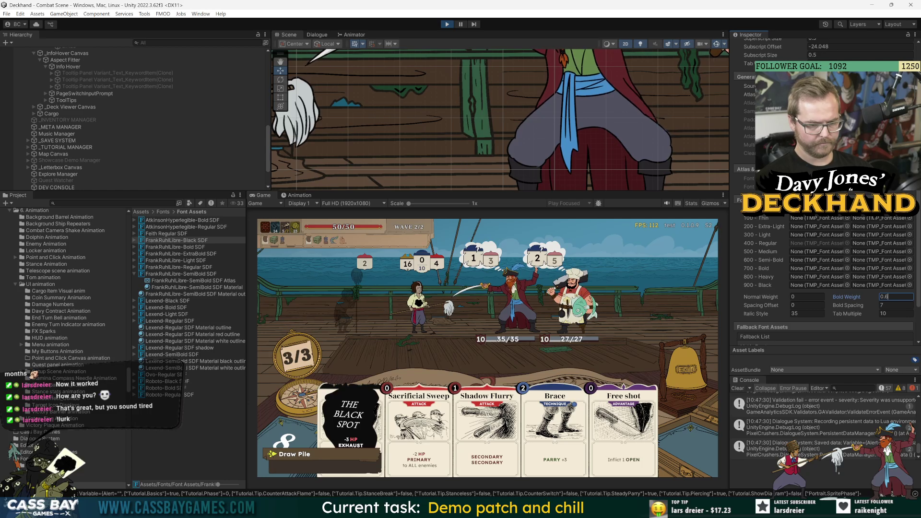
pyautogui.press('Return')
pyautogui.moveTo(549, 426)
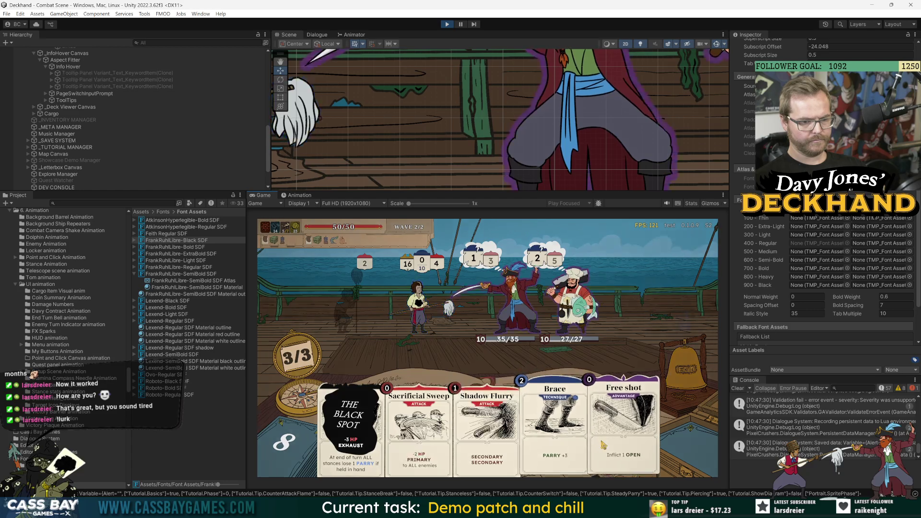
pyautogui.moveTo(603, 444)
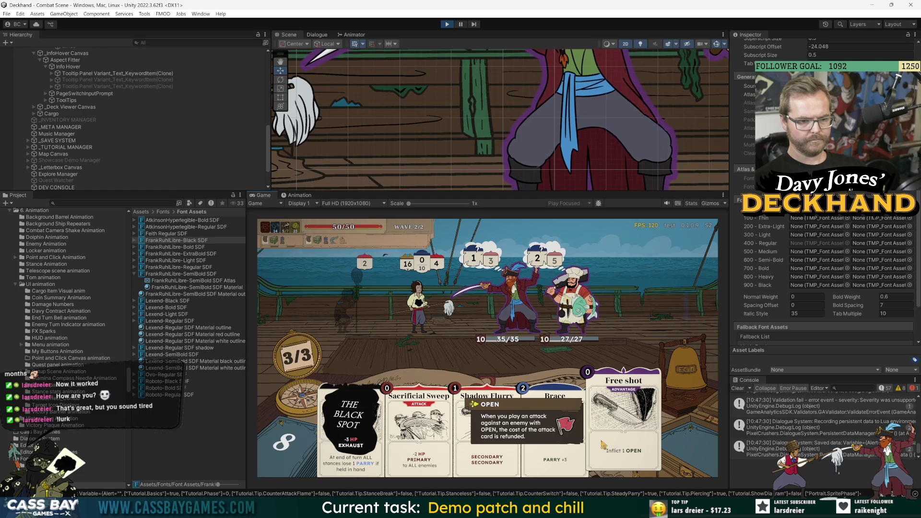
pyautogui.moveTo(462, 438)
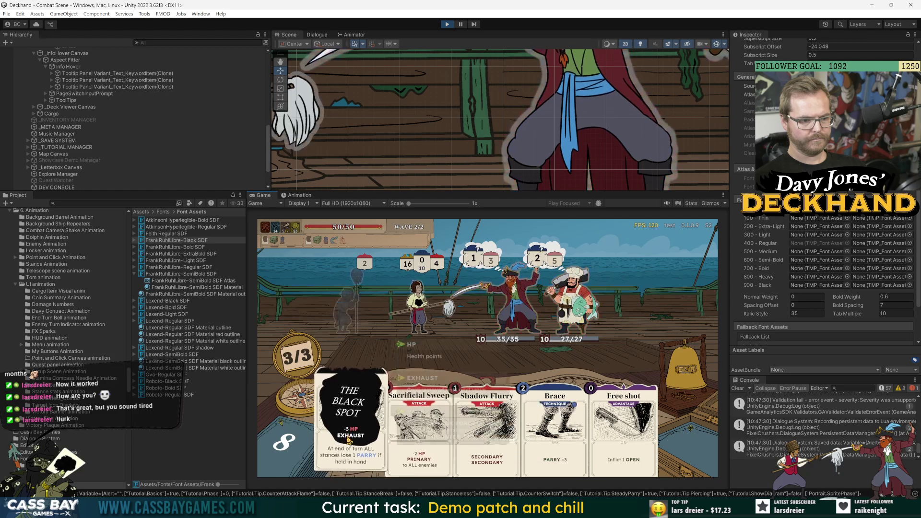
pyautogui.moveTo(350, 439)
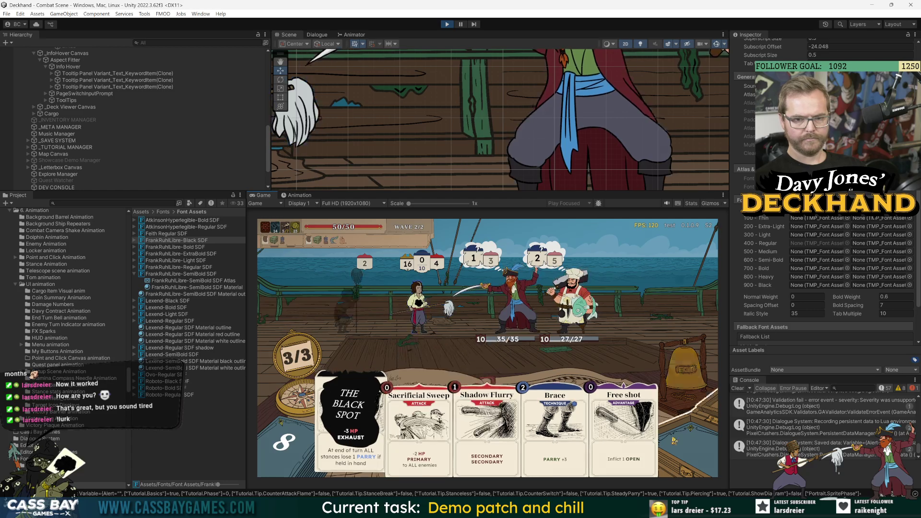
# Step: Set FrankRuhlLibre-Black SDF's Normal Weight to 0, then show the Lexend-Regular SDF Material outline
pyautogui.click(808, 296)
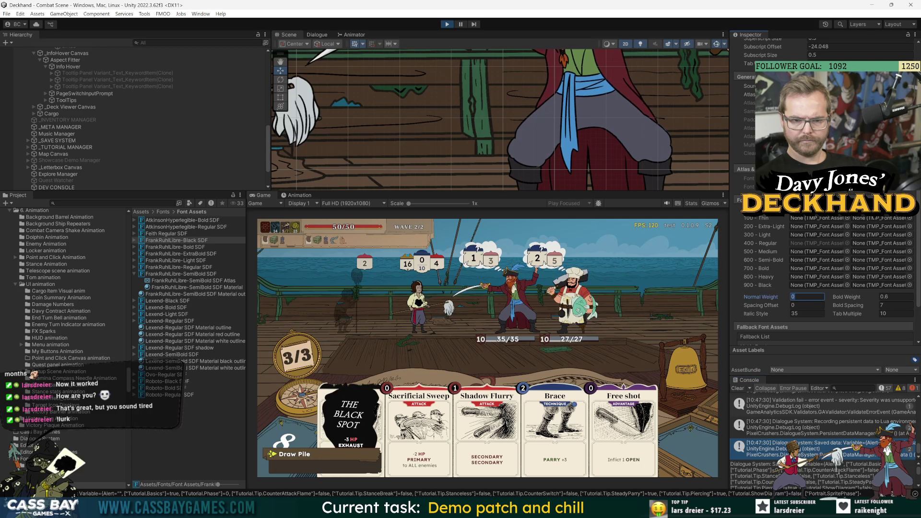
pyautogui.moveTo(391, 451)
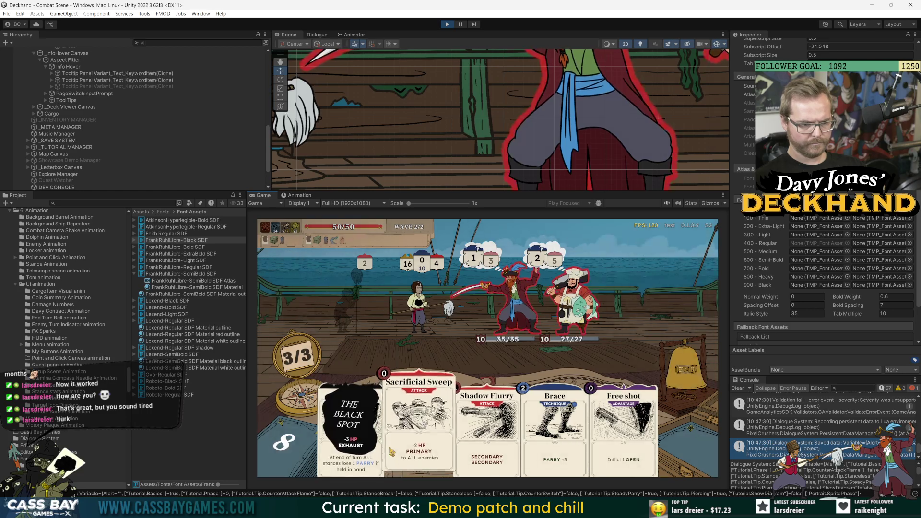
pyautogui.moveTo(511, 447)
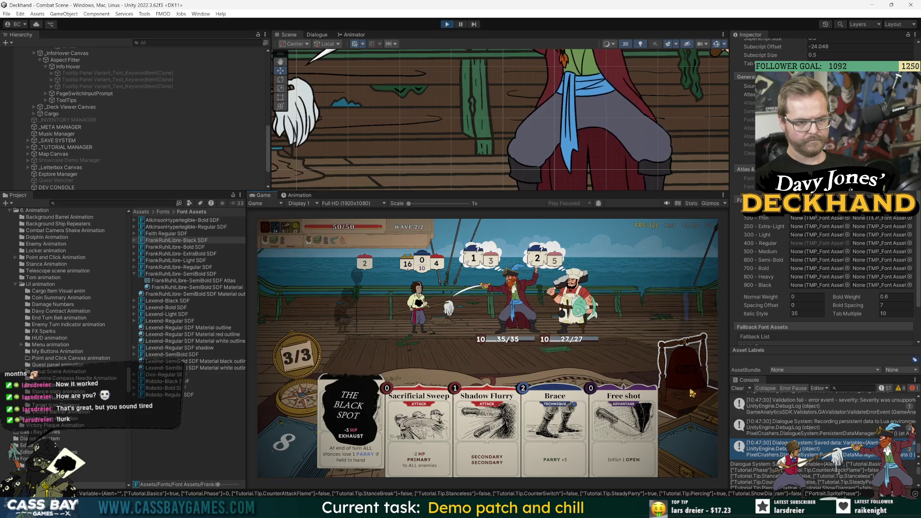
pyautogui.moveTo(423, 304)
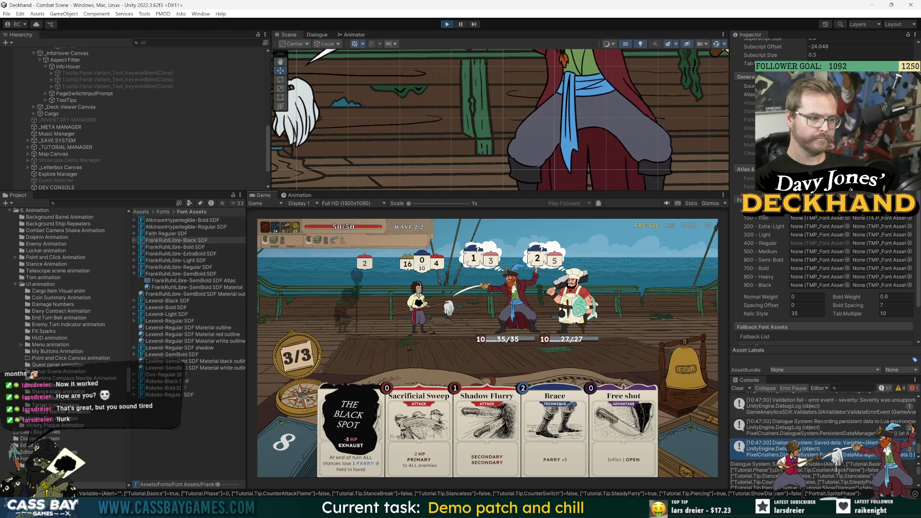
pyautogui.click(181, 328)
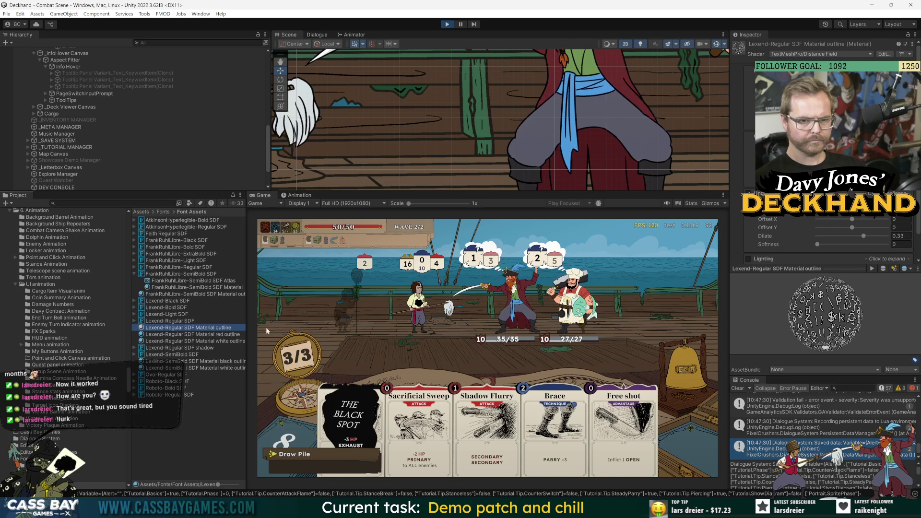
# Step: Widen the Project asset list to show full Lexend names and reselect the Lexend-Regular SDF Material outline
pyautogui.click(431, 347)
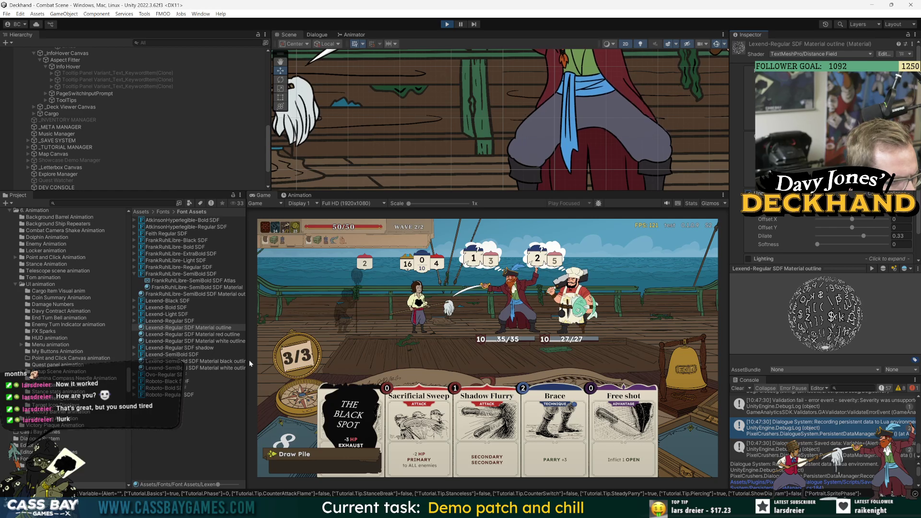
pyautogui.moveTo(246, 362); pyautogui.dragTo(311, 363)
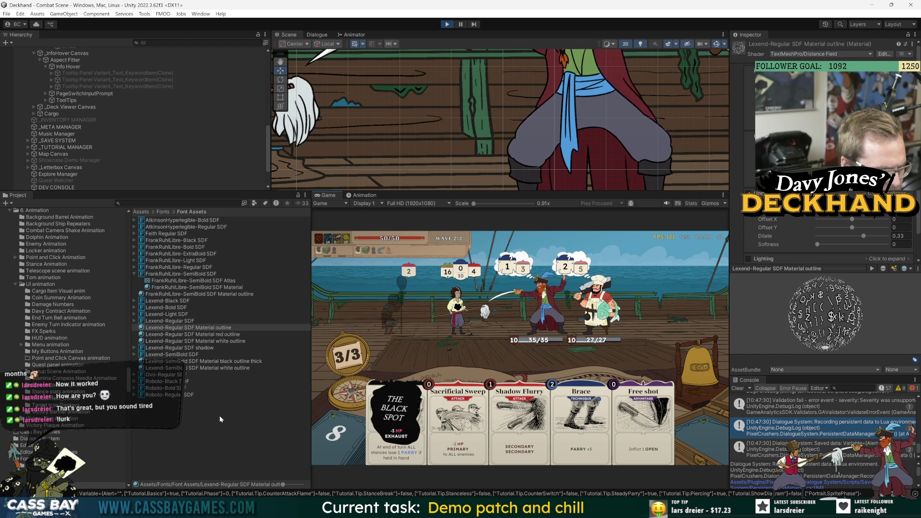
pyautogui.click(225, 328)
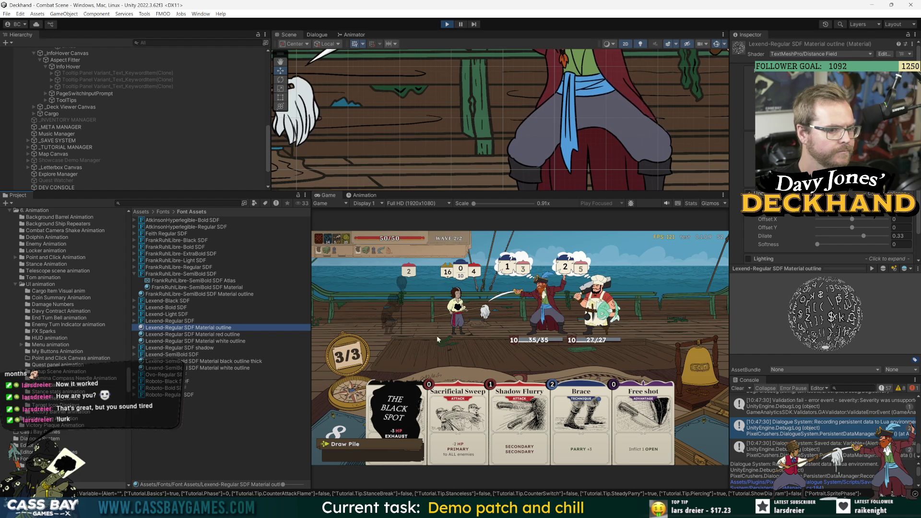
# Step: Preview the draw pile in the running game, then select Cargo in the Hierarchy
pyautogui.click(345, 444)
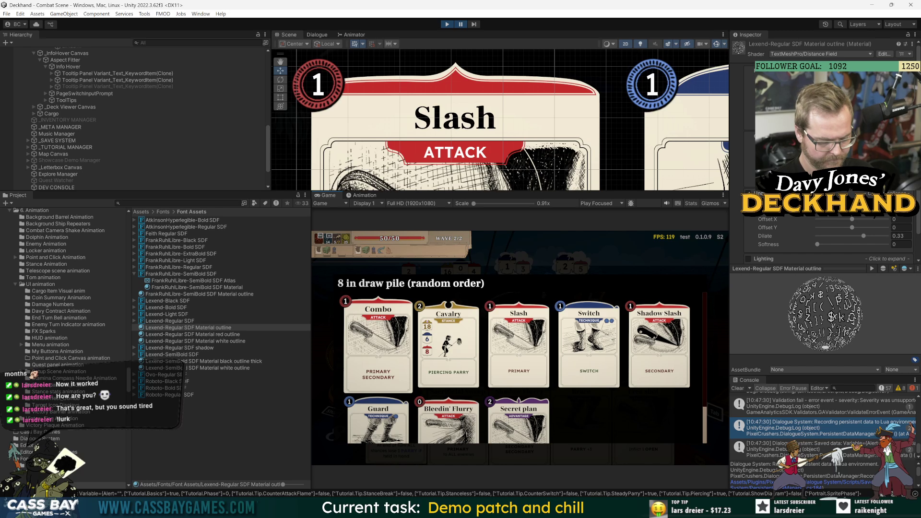
pyautogui.press('Escape')
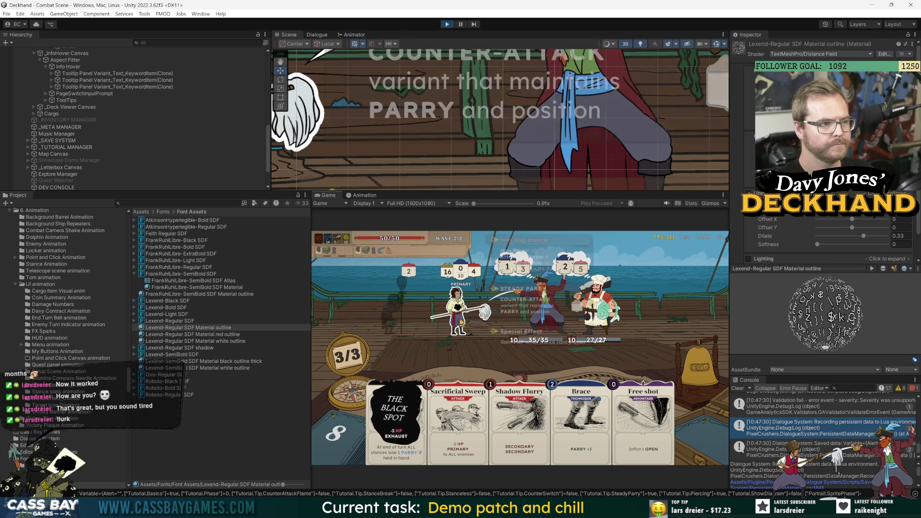
pyautogui.click(51, 114)
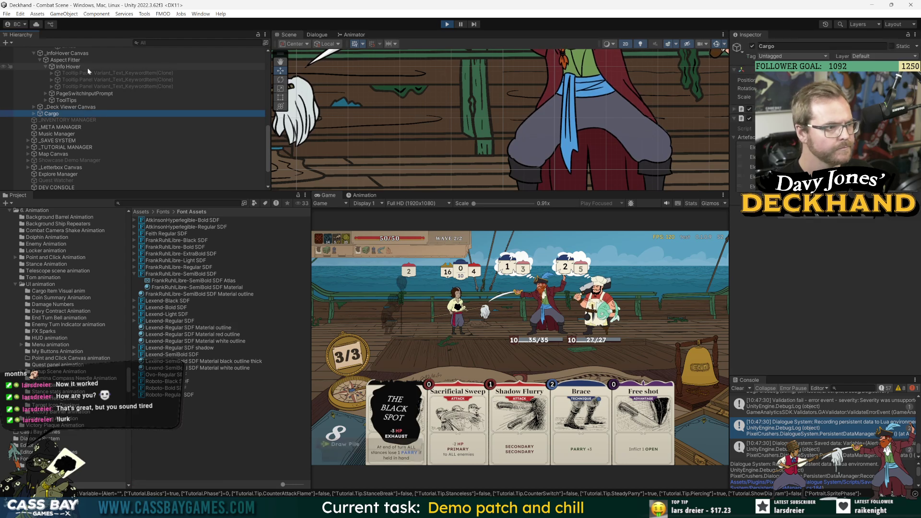
# Step: Expand Tooltip Panel Variant > TextGroup > BodyTextIconGroup and select BodyText
pyautogui.click(79, 73)
pyautogui.click(51, 73)
pyautogui.click(58, 86)
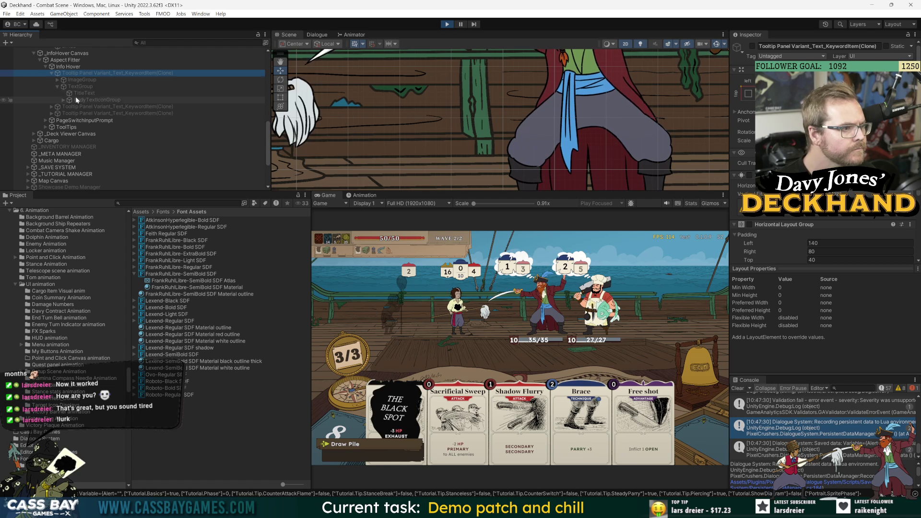
pyautogui.click(77, 98)
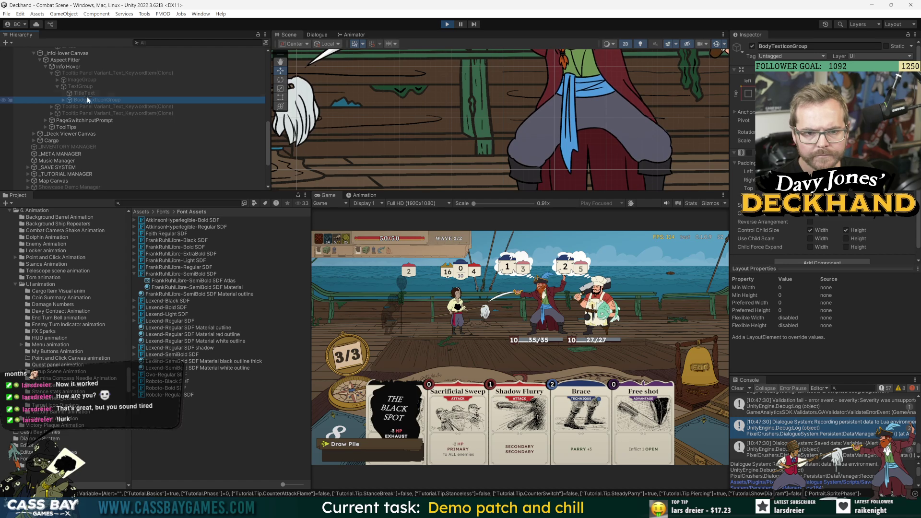
pyautogui.click(63, 100)
pyautogui.click(98, 107)
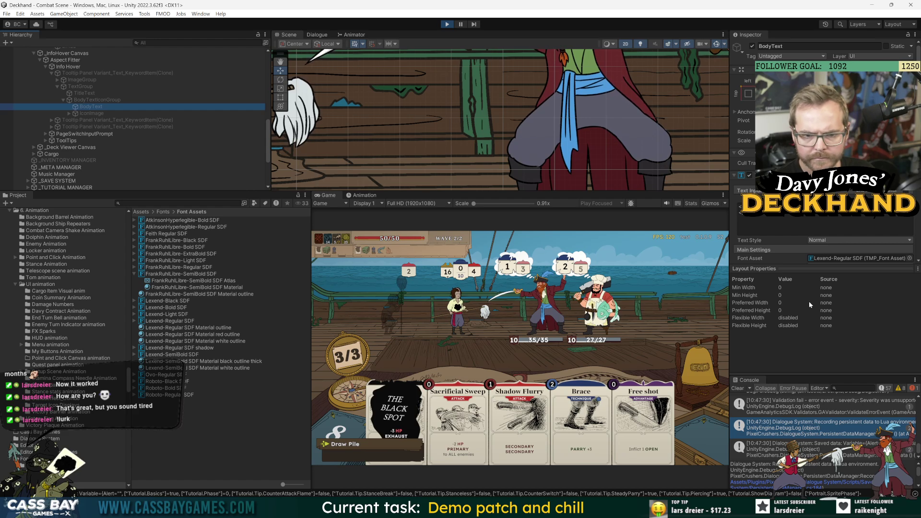
# Step: Widen the Inspector and follow BodyText's Font Asset to Lexend-Regular SDF in the Project window
pyautogui.scroll(-2, 811, 225)
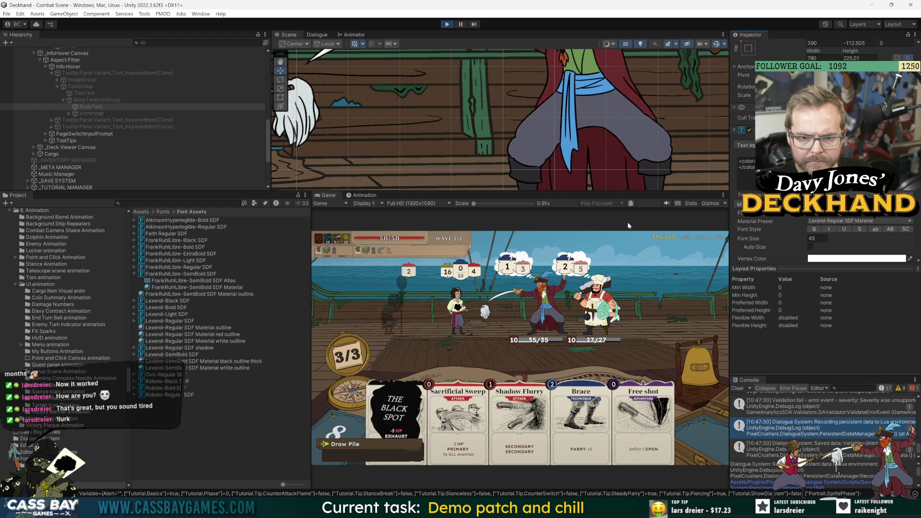
pyautogui.click(727, 222)
pyautogui.moveTo(727, 223); pyautogui.dragTo(560, 223)
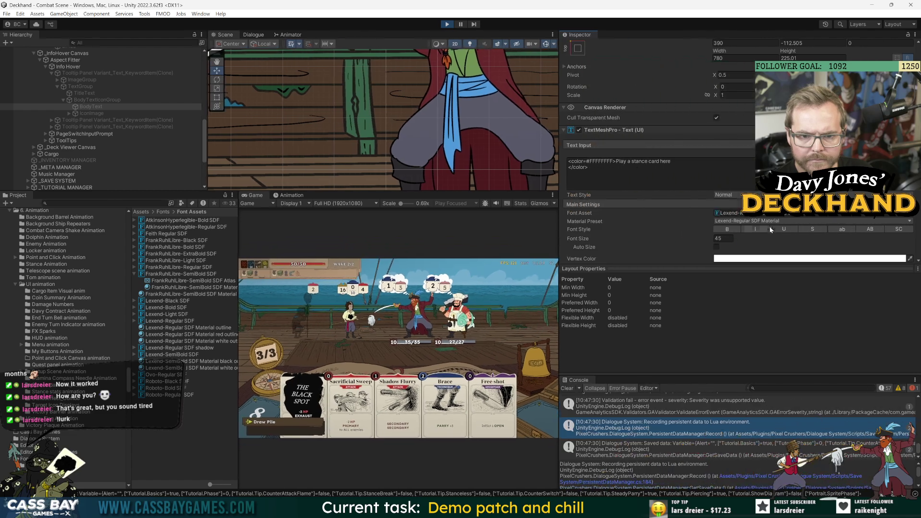
pyautogui.click(764, 213)
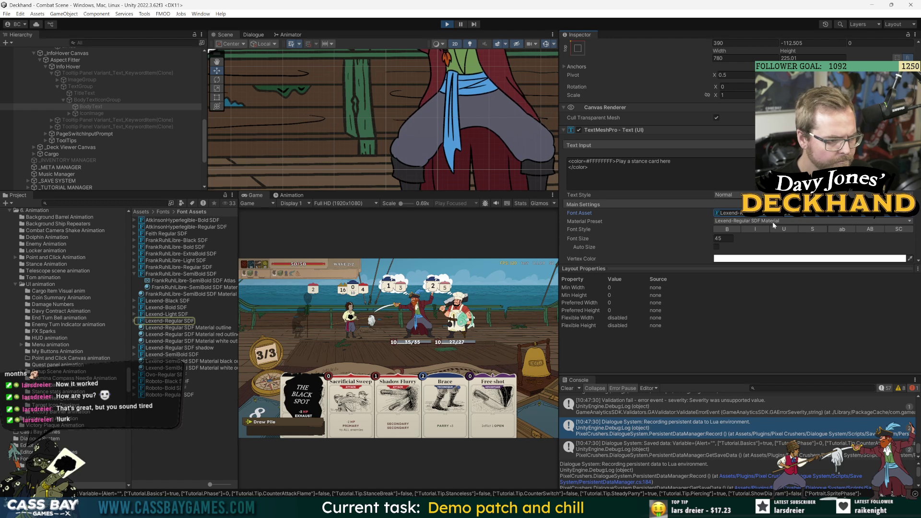
pyautogui.click(772, 220)
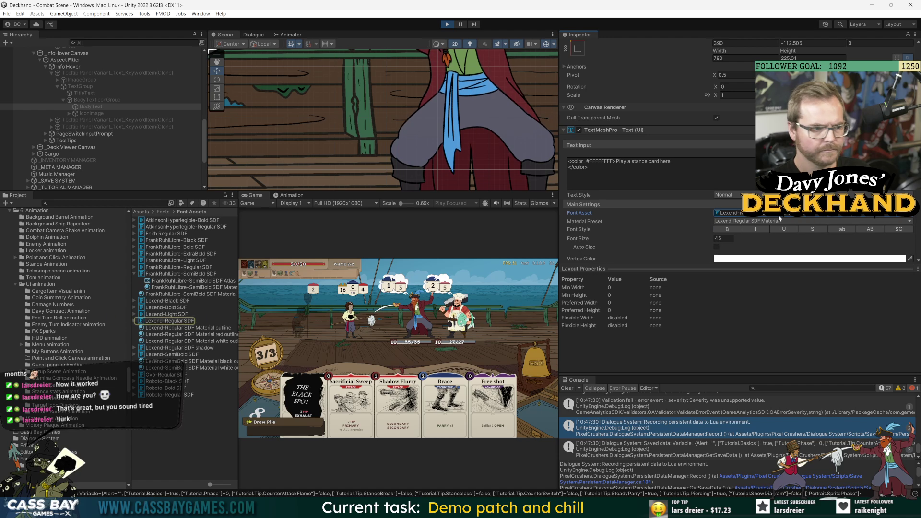
pyautogui.click(191, 321)
pyautogui.scroll(4, 624, 230)
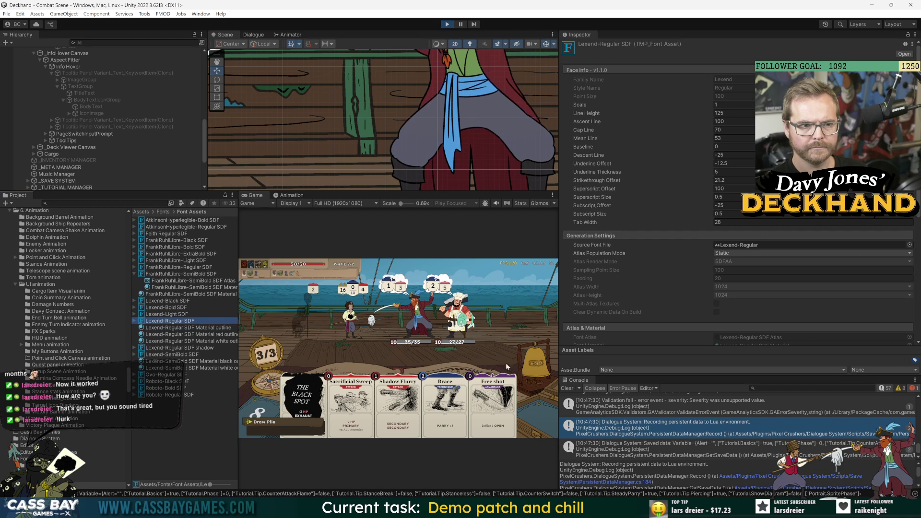
# Step: Enlarge the Scene and Game views and try a Bold Weight of 0.5 on Lexend-Regular SDF
pyautogui.moveTo(560, 302); pyautogui.dragTo(679, 302)
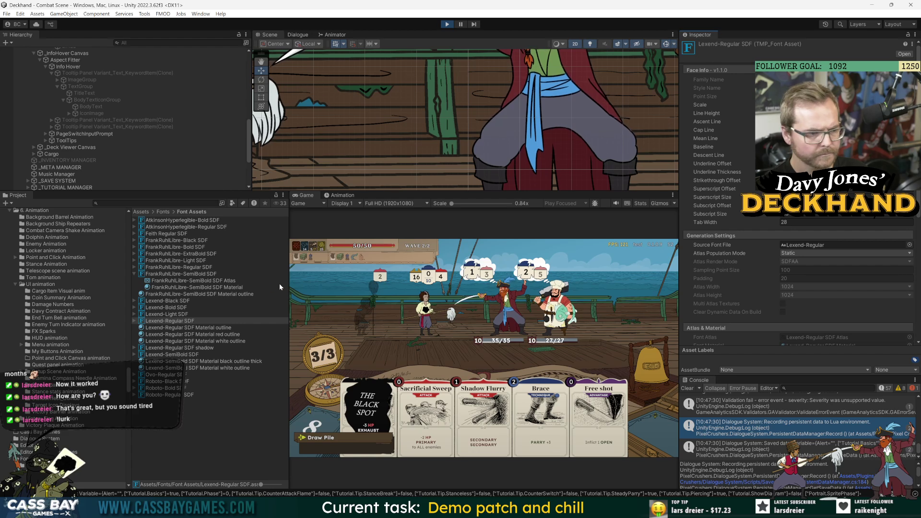
pyautogui.moveTo(289, 288); pyautogui.dragTo(261, 288)
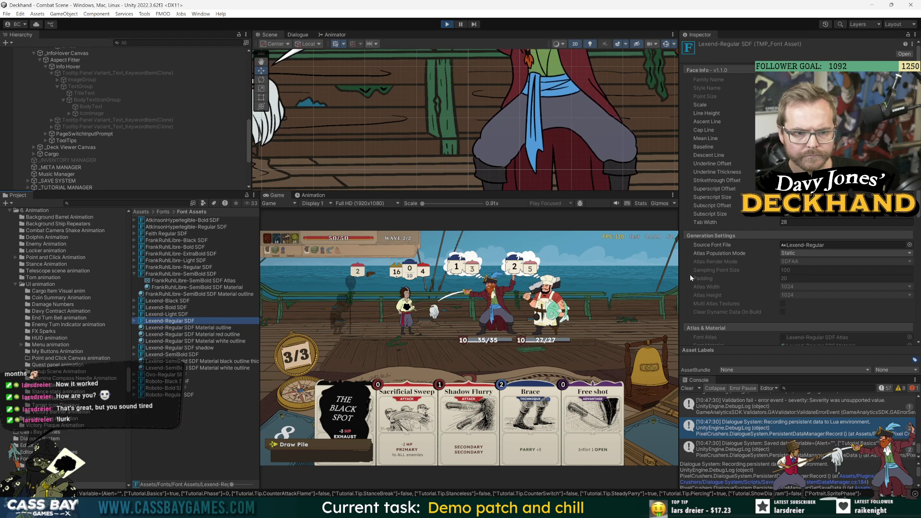
pyautogui.scroll(-5, 690, 275)
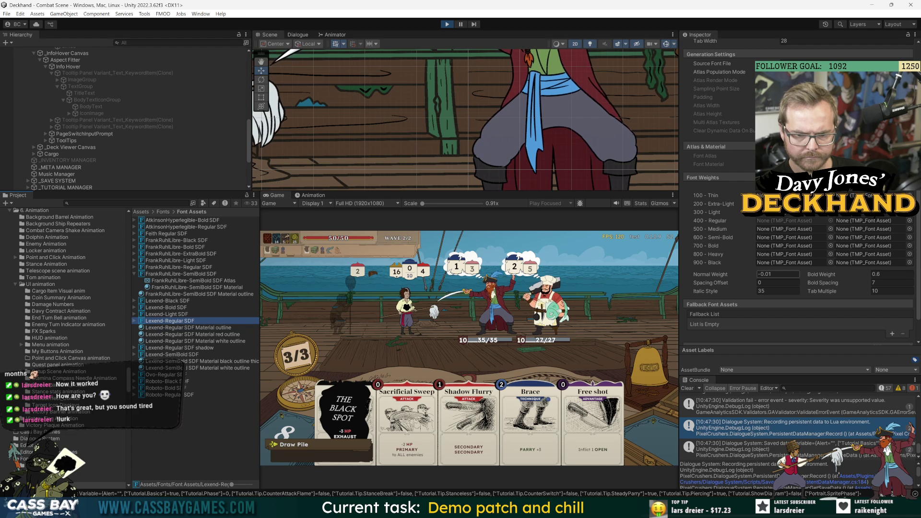
pyautogui.moveTo(343, 422)
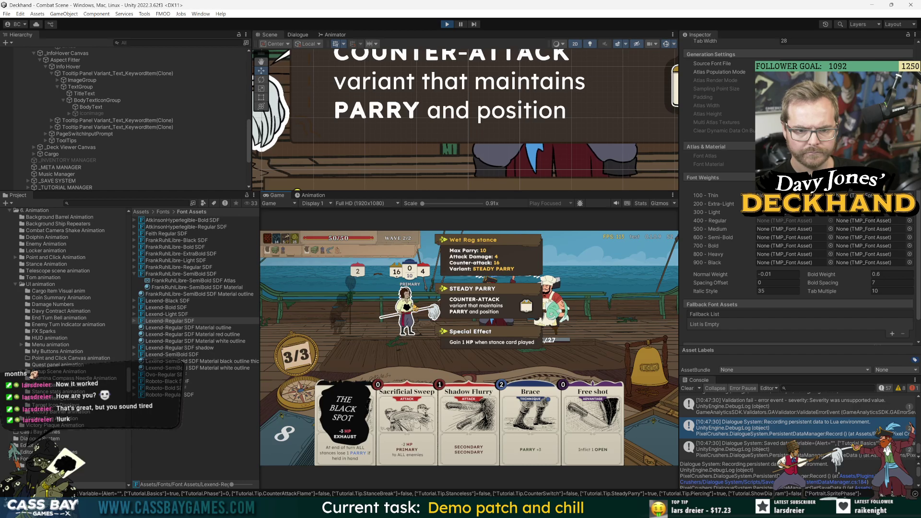
pyautogui.click(768, 450)
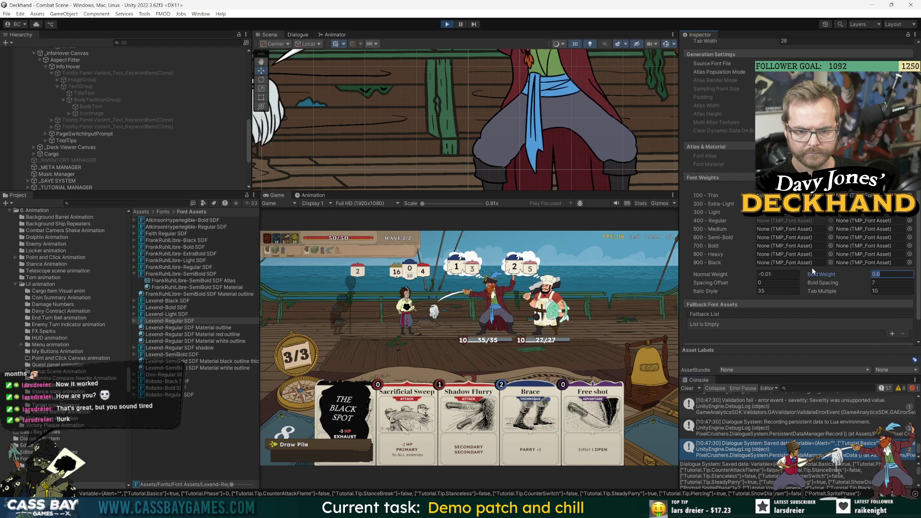
pyautogui.write('0.5')
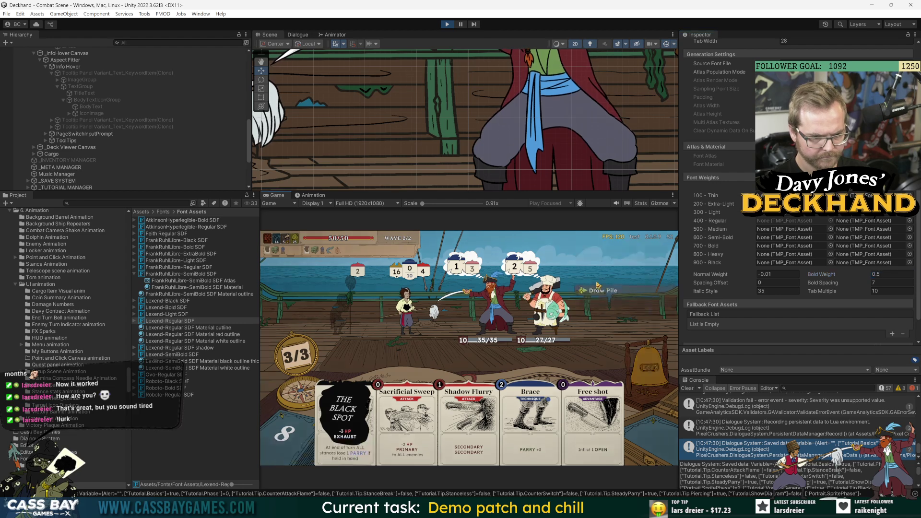
pyautogui.click(408, 307)
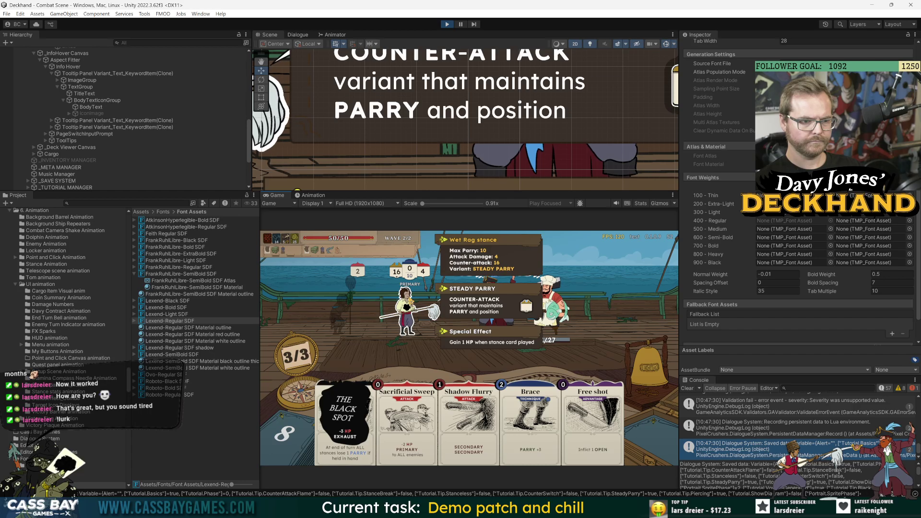
# Step: Lower the Bold Weight to 0.4 and check the in-game tooltips
pyautogui.click(792, 407)
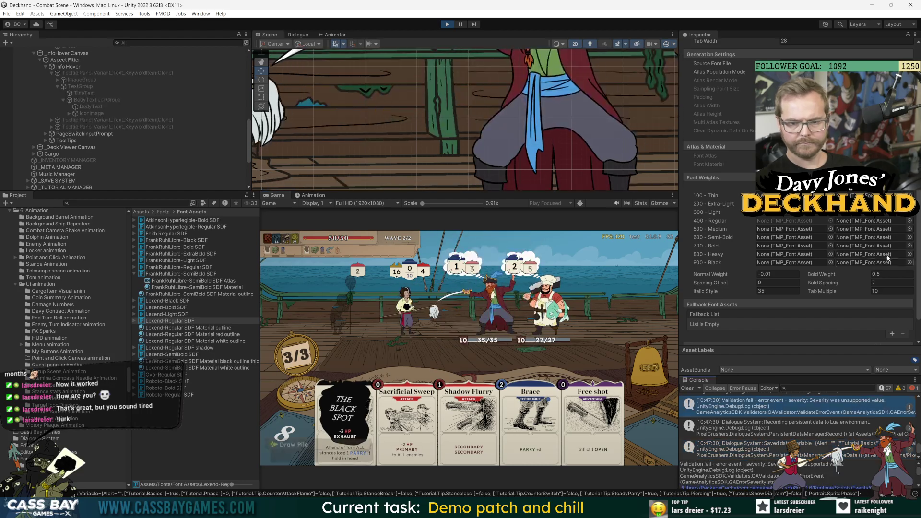
pyautogui.click(883, 274)
pyautogui.press('BackSpace')
pyautogui.write('4')
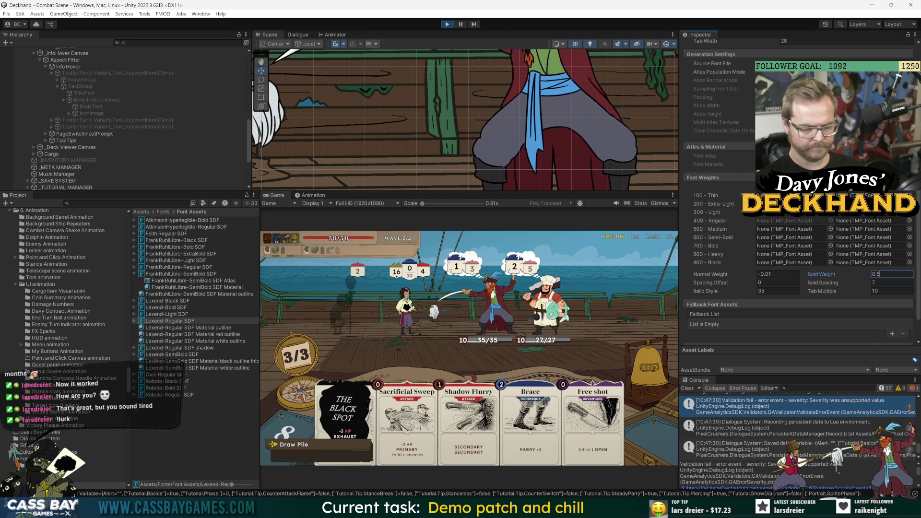
pyautogui.press('Return')
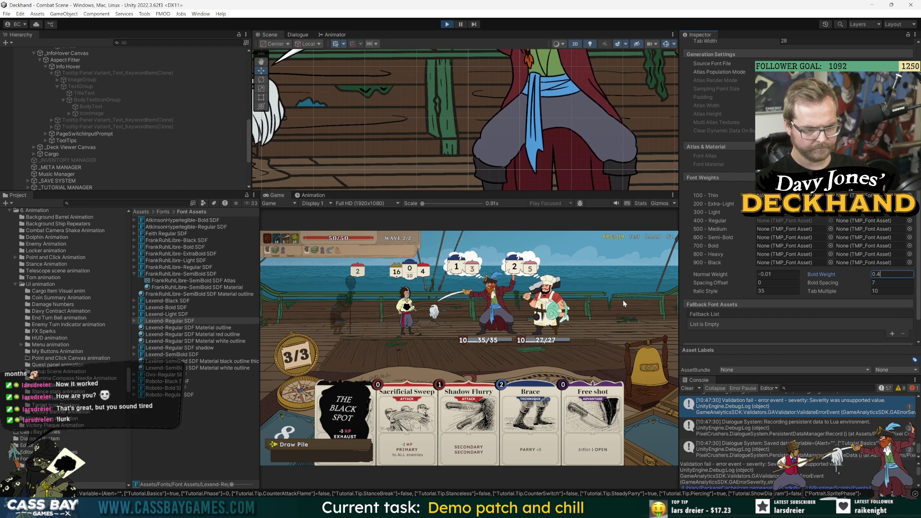
pyautogui.moveTo(484, 444)
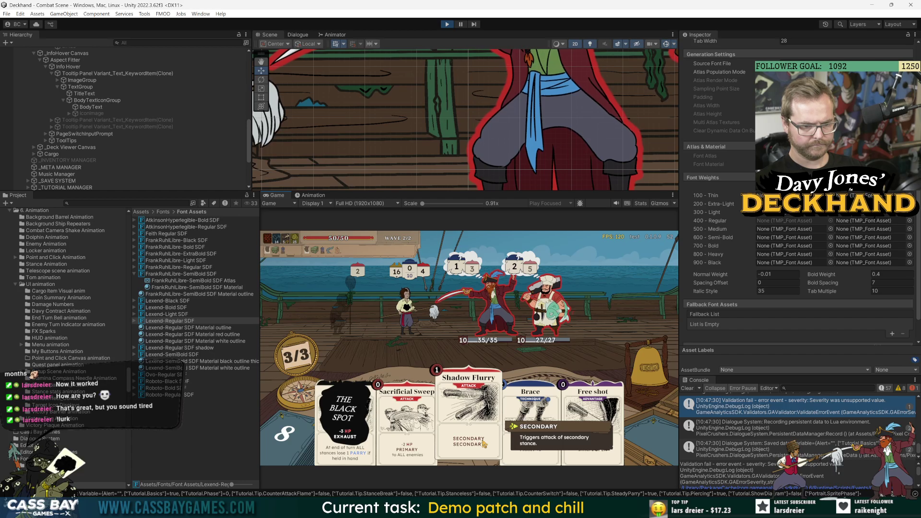
pyautogui.moveTo(425, 319)
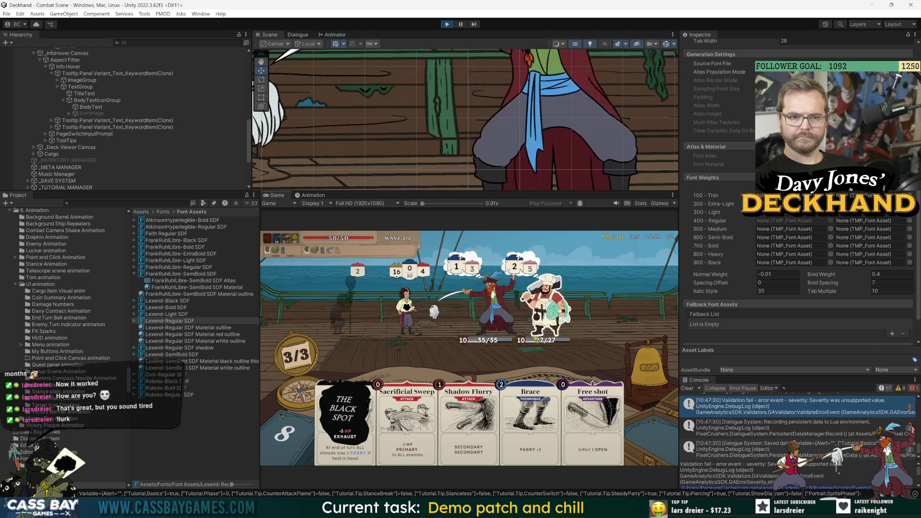
# Step: Review the Lexend-Regular SDF Material's face dilate and outline thickness against the in-game tooltips
pyautogui.click(792, 165)
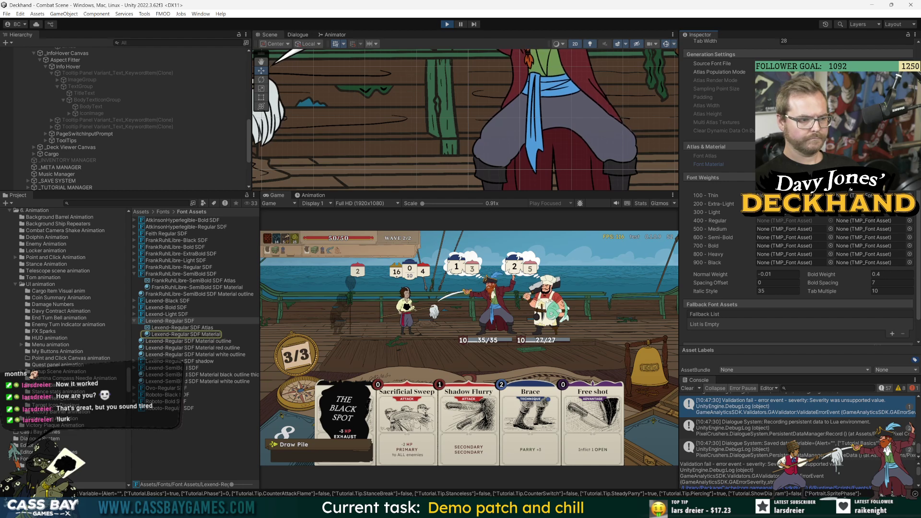
pyautogui.click(211, 334)
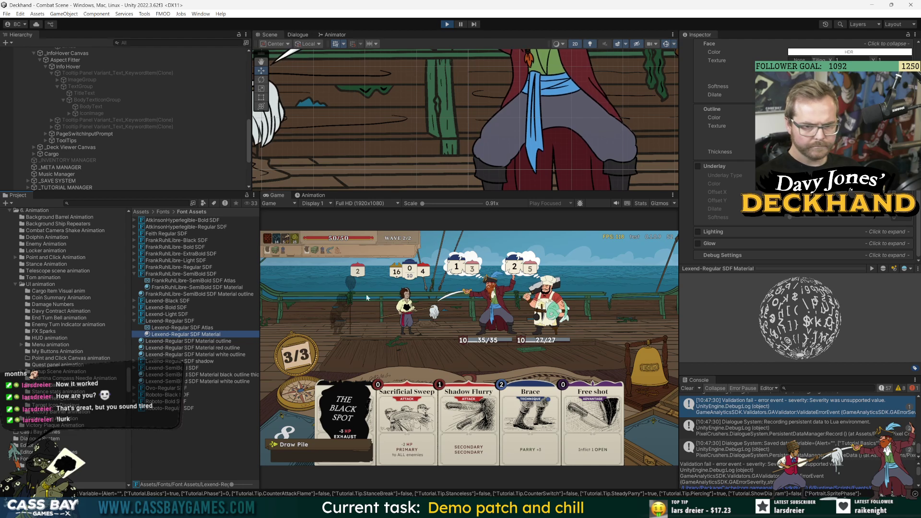
pyautogui.scroll(3, 703, 198)
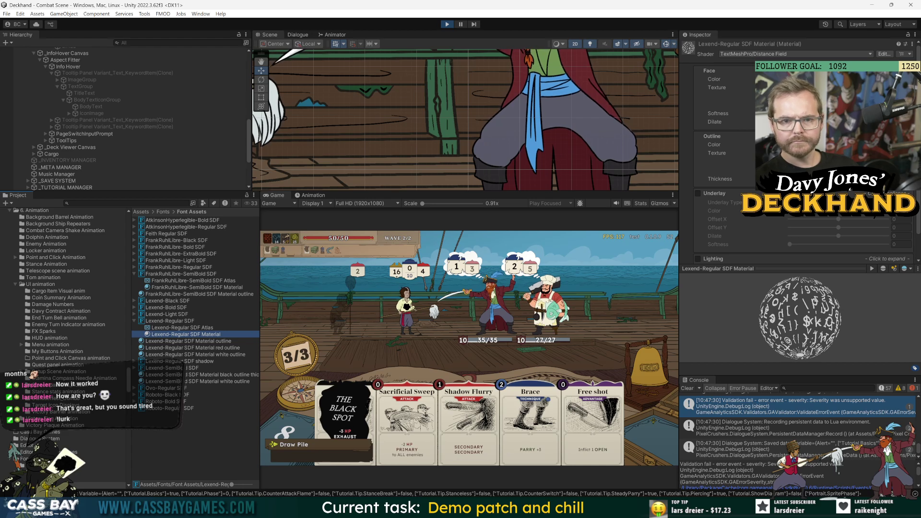
pyautogui.click(816, 122)
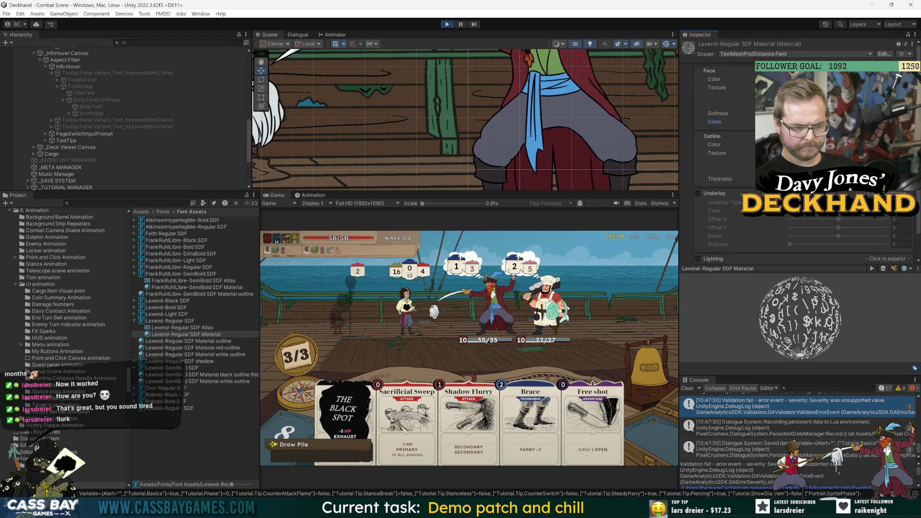
pyautogui.scroll(-2, 712, 226)
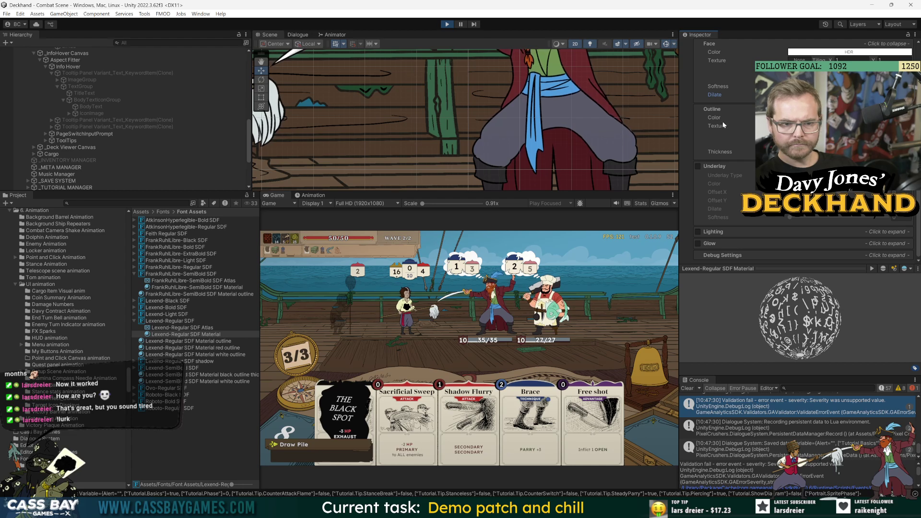
pyautogui.click(720, 152)
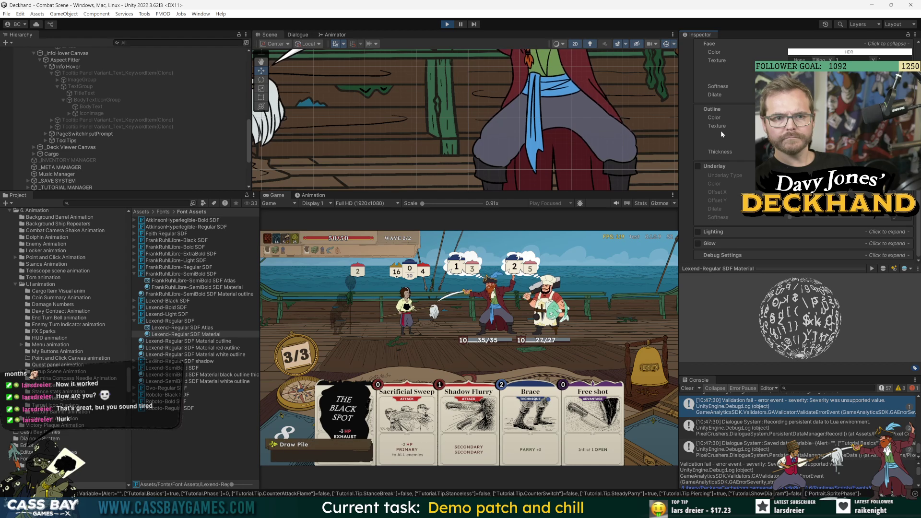
pyautogui.scroll(1, 722, 129)
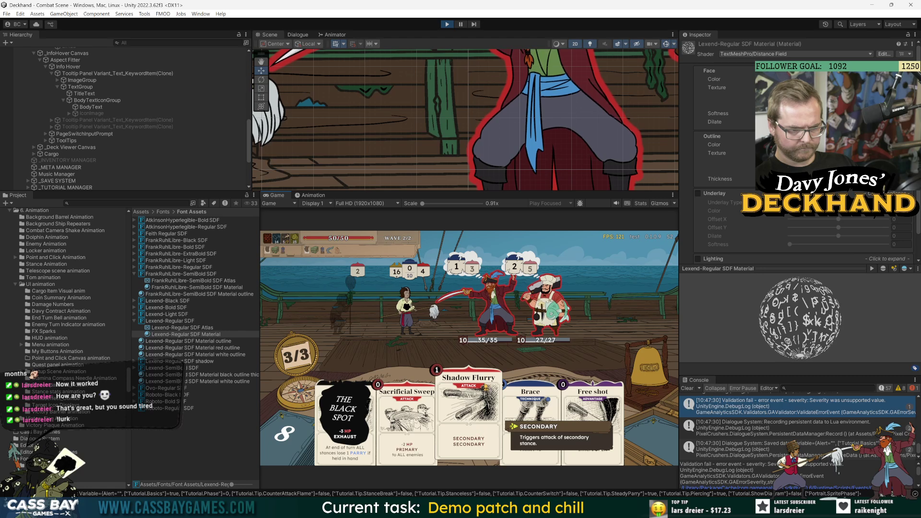
pyautogui.moveTo(326, 254)
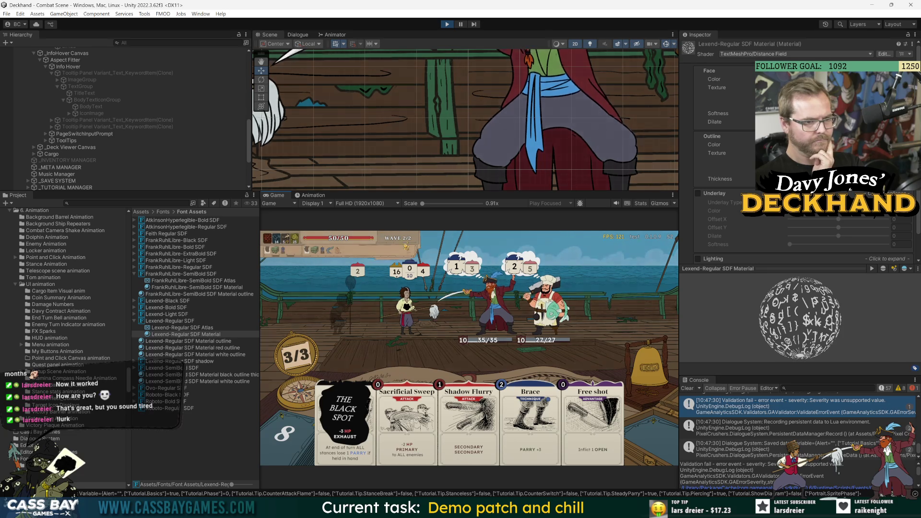
pyautogui.moveTo(404, 239)
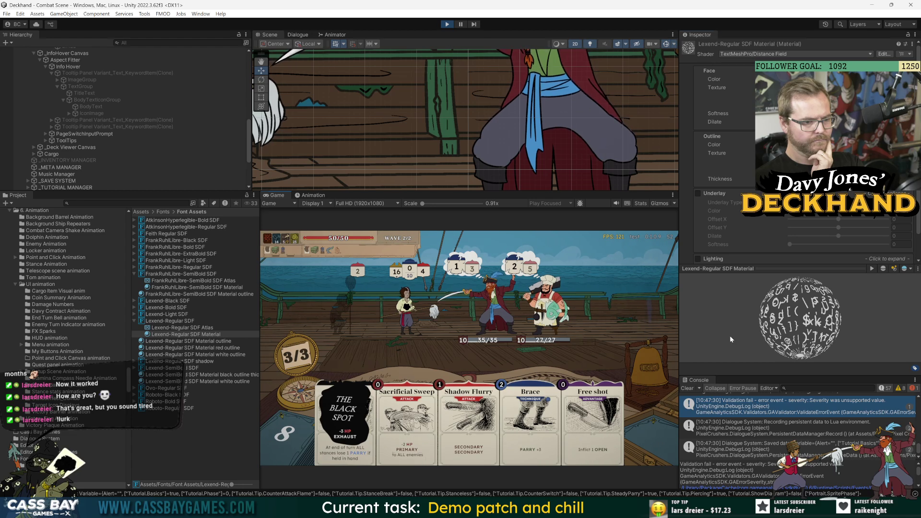
# Step: Select the FrankRuhlLibre-SemiBold SDF Material outline in the Project window
pyautogui.click(240, 427)
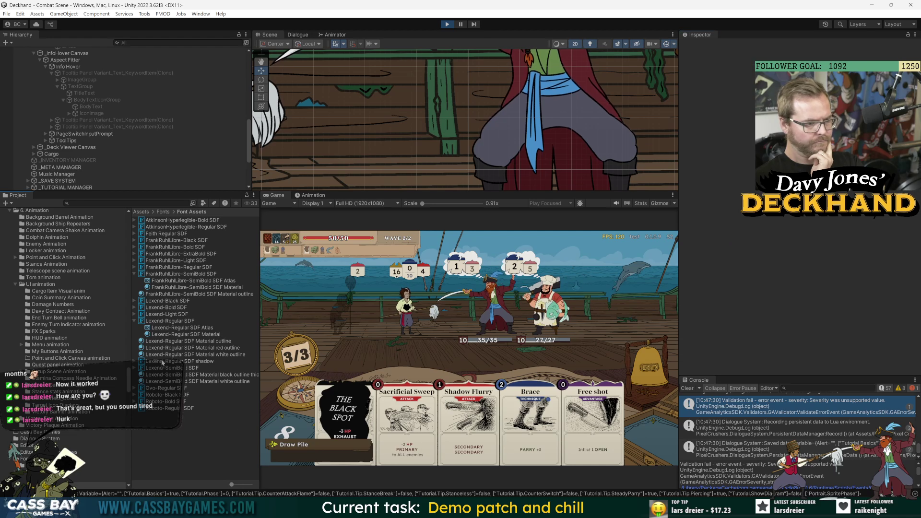
pyautogui.click(168, 288)
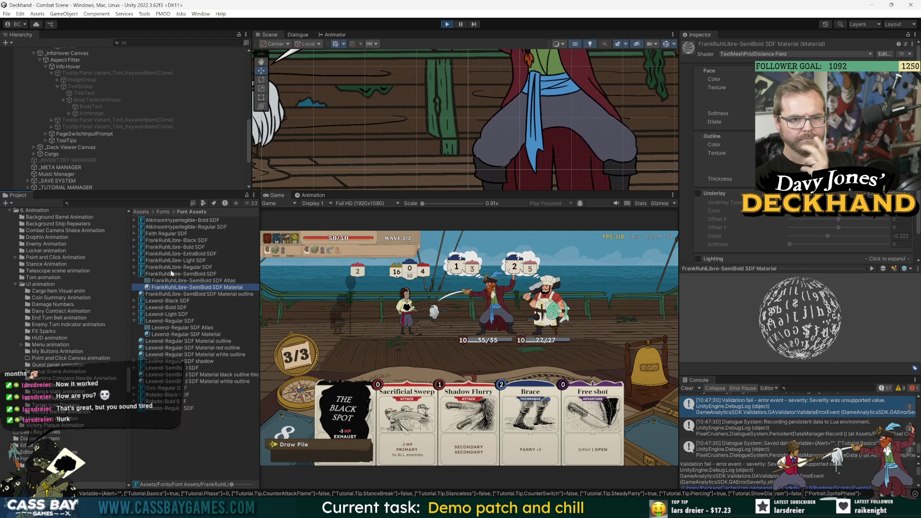
pyautogui.click(164, 295)
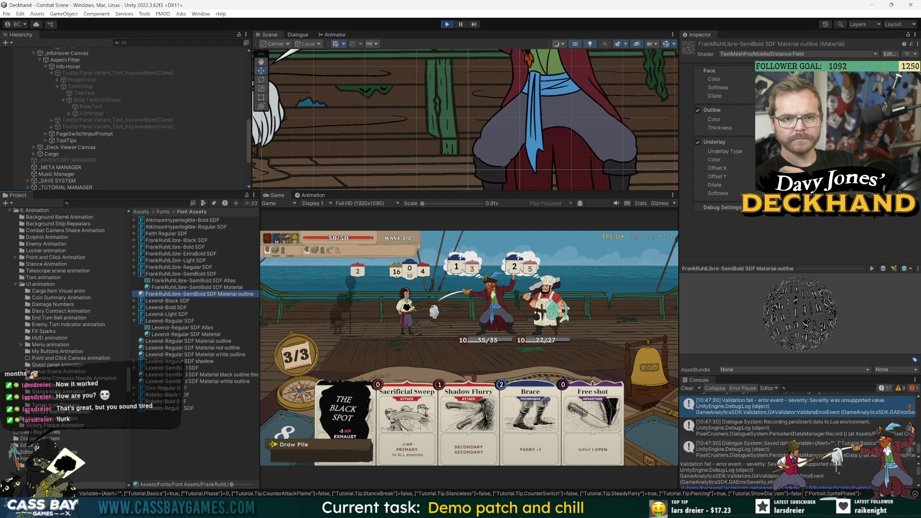
# Step: Restart Play mode and abandon the current voyage back to the main menu
pyautogui.click(815, 128)
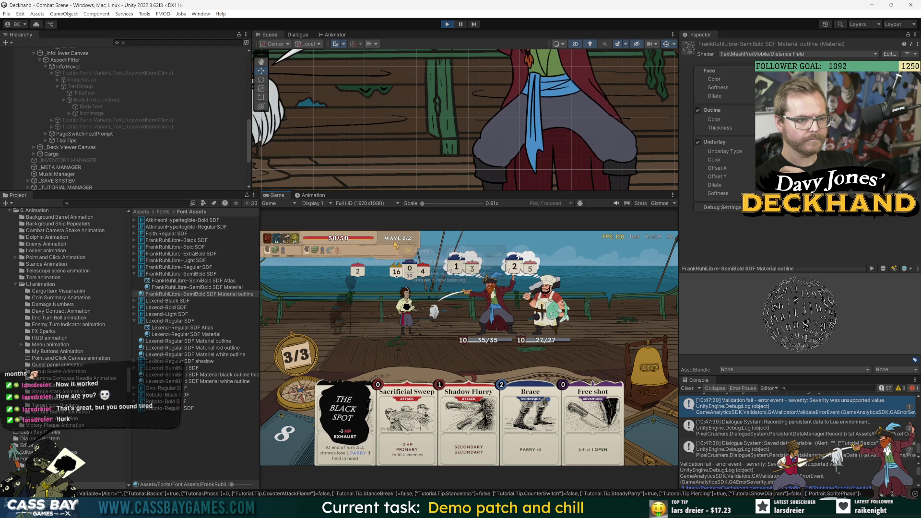
pyautogui.moveTo(368, 246)
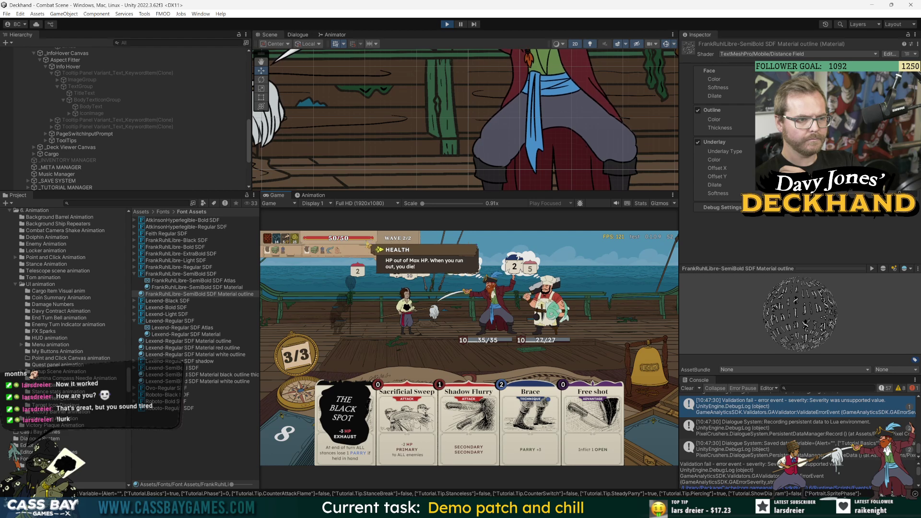
pyautogui.hotkey('ctrl', 'p')
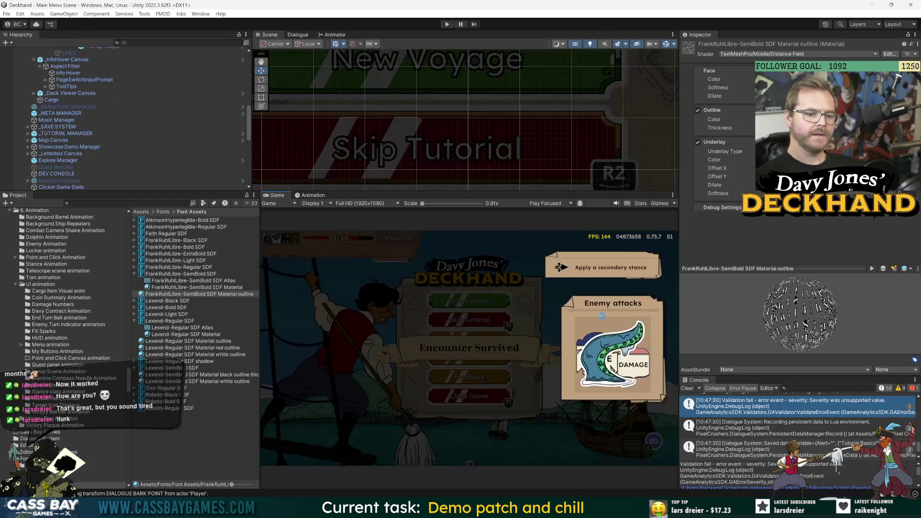
pyautogui.click(447, 24)
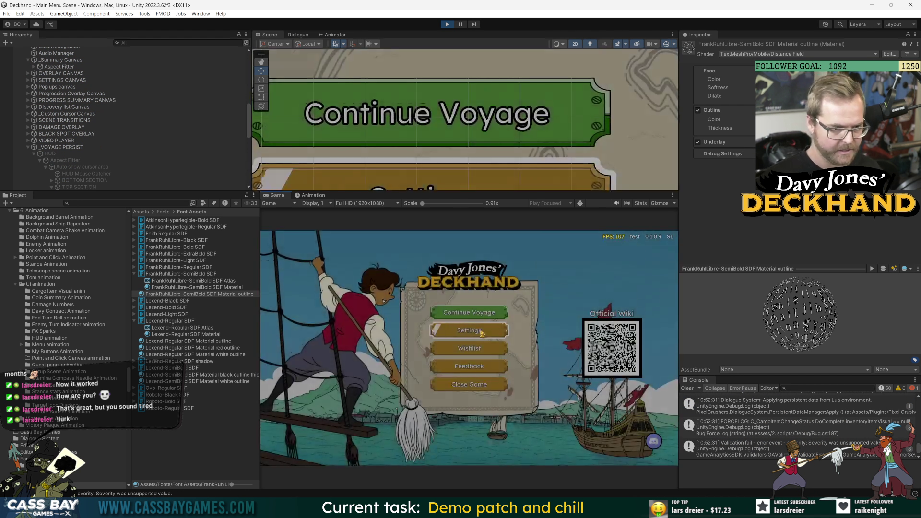
pyautogui.click(481, 331)
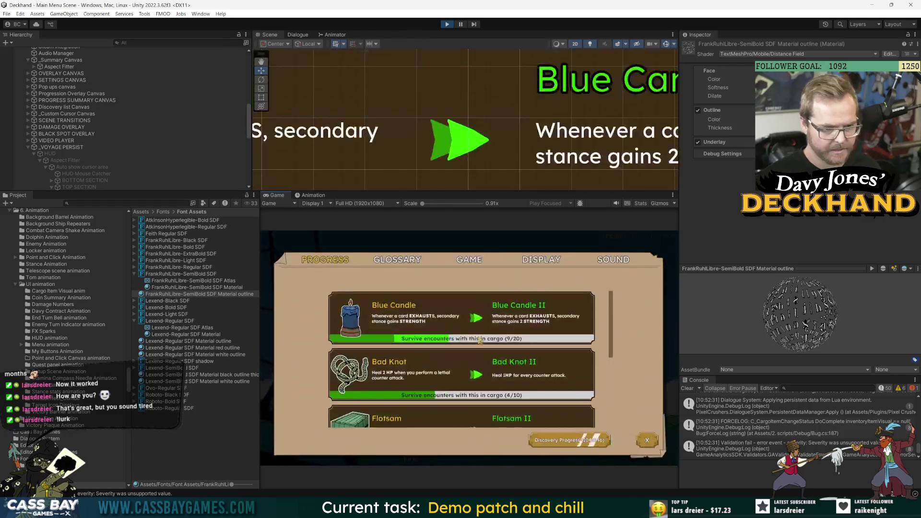
pyautogui.click(483, 372)
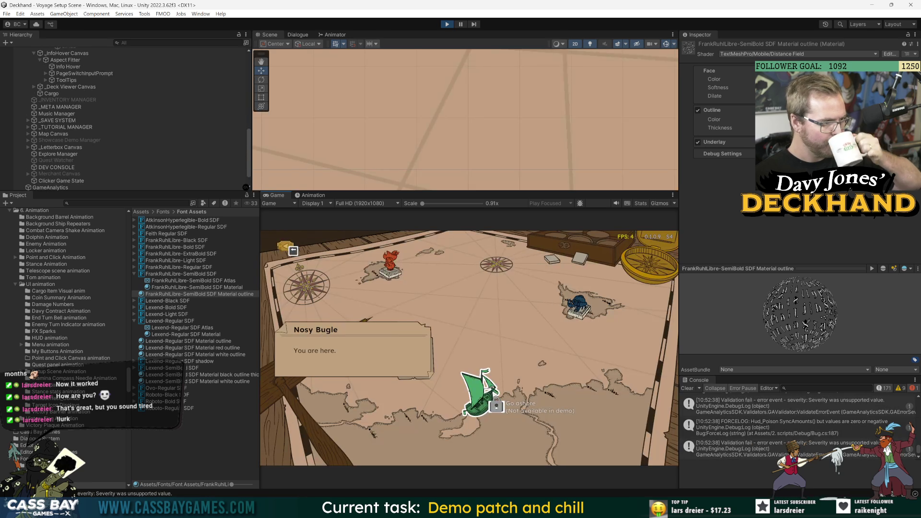
# Step: Start a voyage to Isle Sainte Marie, load the green crate and Broken Jar, and set sail
pyautogui.click(407, 282)
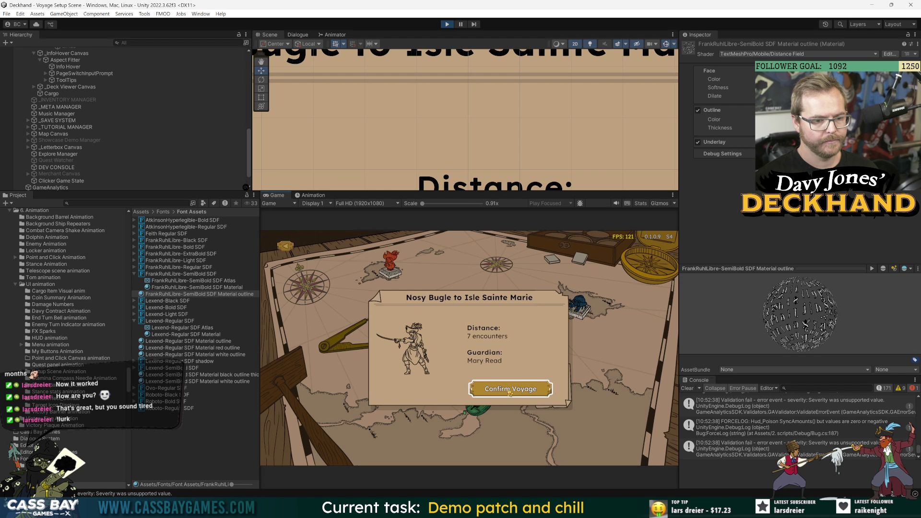
pyautogui.click(511, 392)
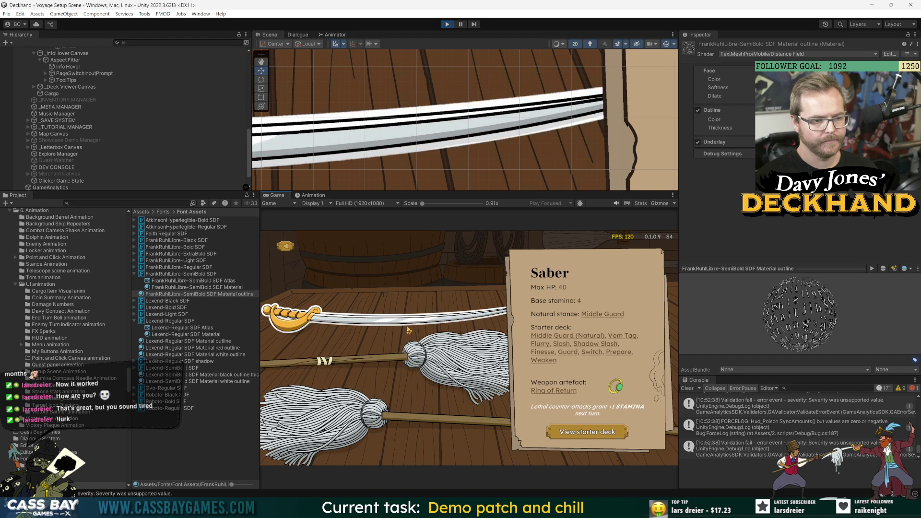
pyautogui.click(533, 302)
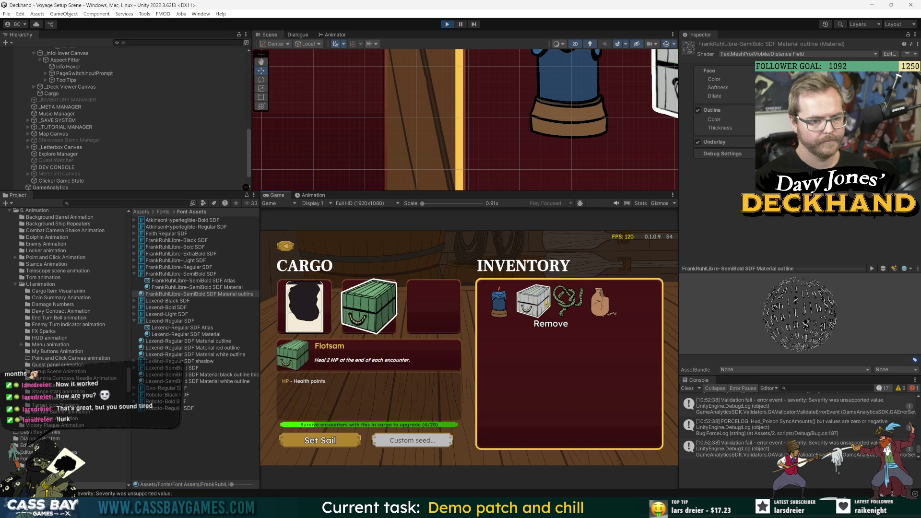
pyautogui.click(585, 309)
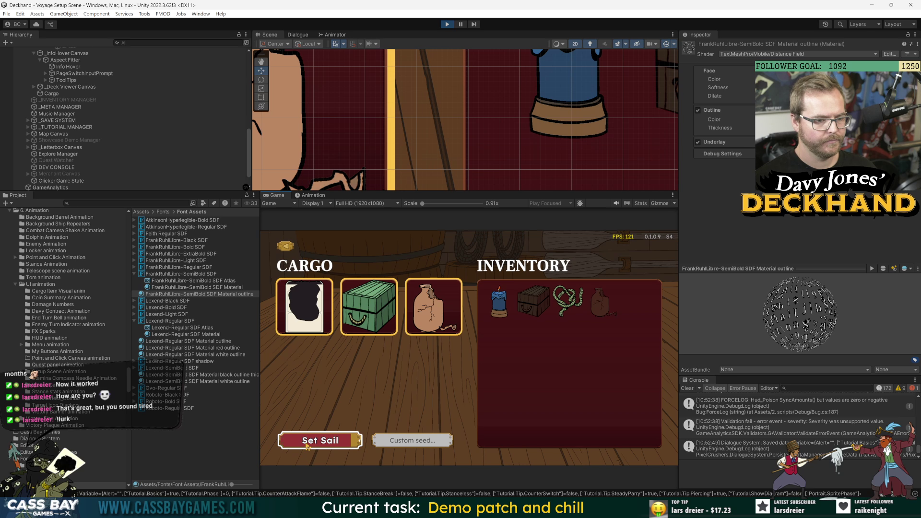
pyautogui.click(308, 444)
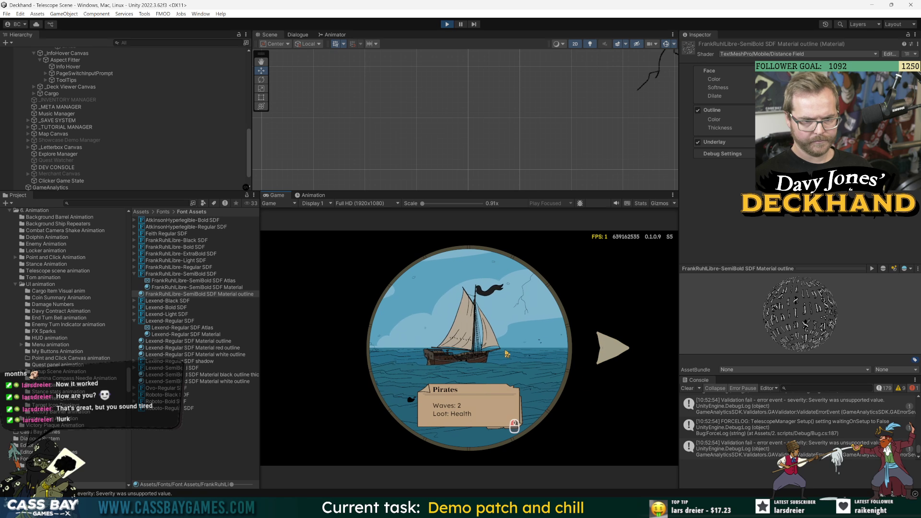
# Step: Win the pirate encounter and the crab wave using the 'win wave' cheat
pyautogui.click(619, 350)
pyautogui.click(623, 355)
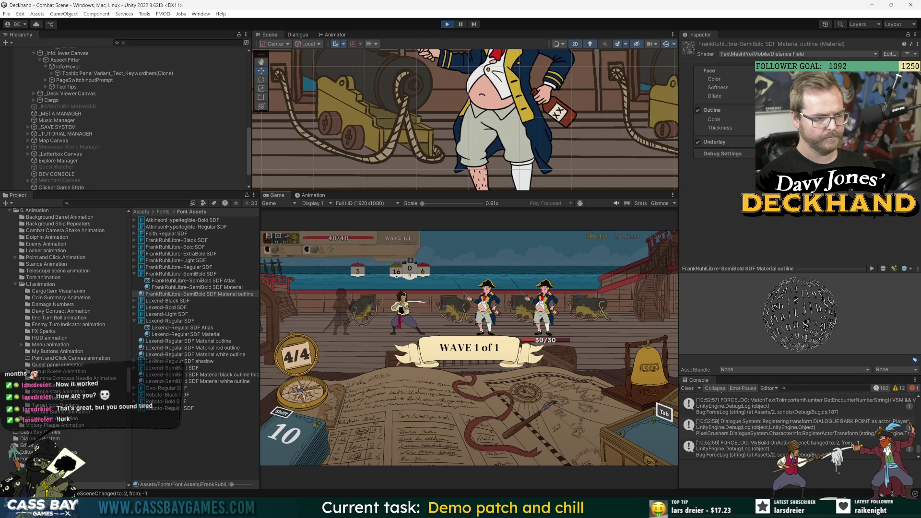
pyautogui.write('win wav')
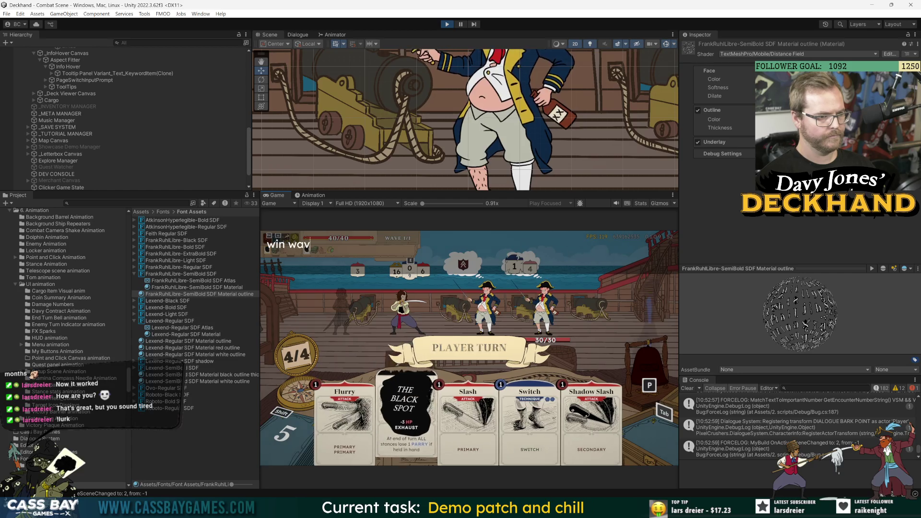
pyautogui.write('e')
pyautogui.press('Return')
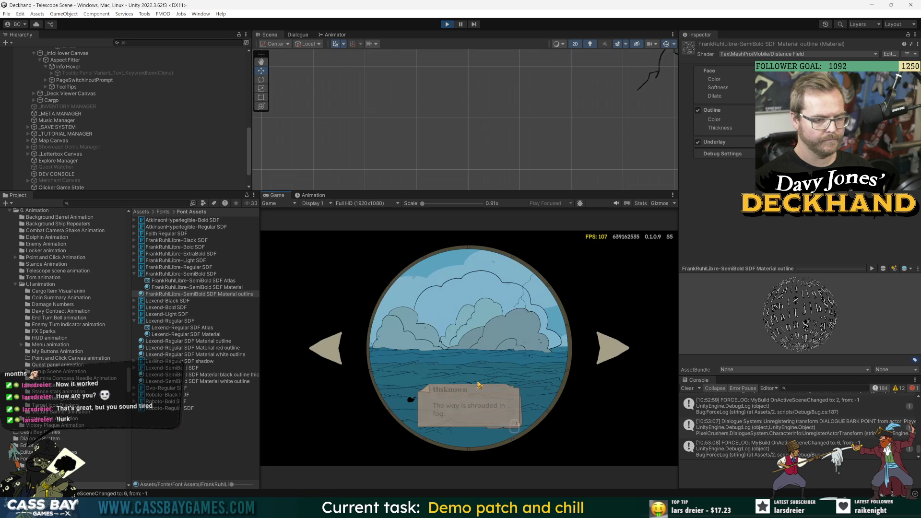
pyautogui.click(605, 355)
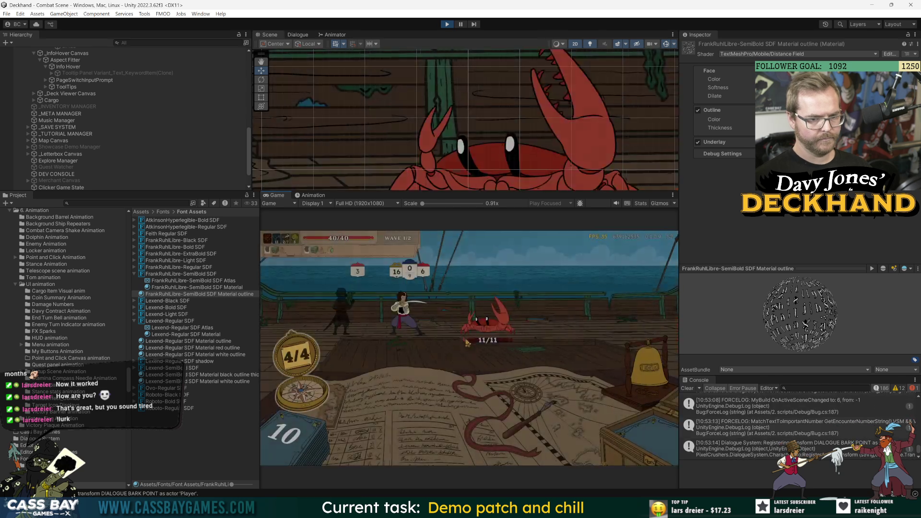
pyautogui.write('win')
pyautogui.press('Return')
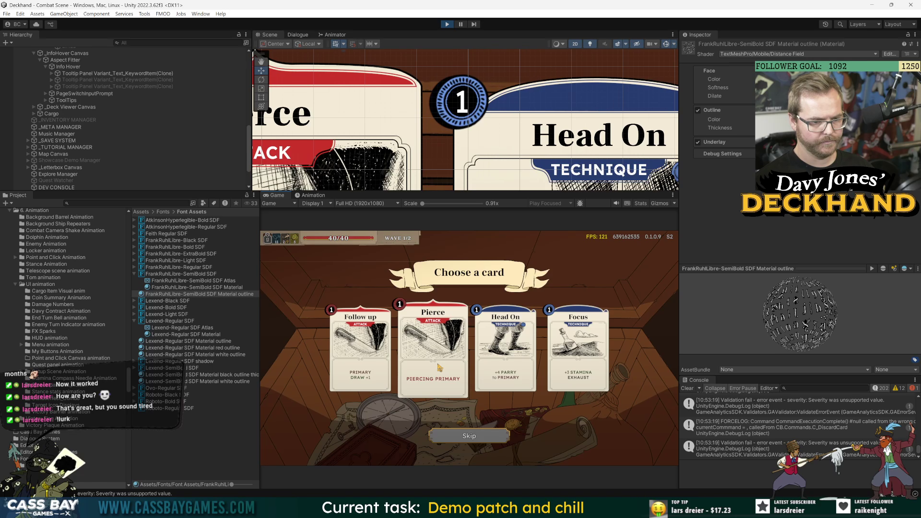
# Step: Confirm Pierce as the reward card, then select Tooltip Panel Variant_Text_KeywordItem(Clone) in the Hierarchy
pyautogui.click(439, 368)
pyautogui.click(484, 440)
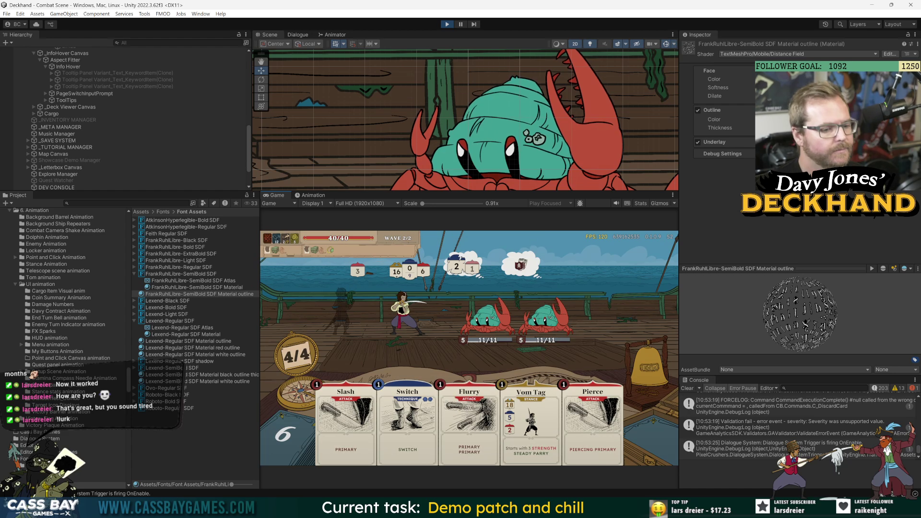
pyautogui.click(117, 80)
# Step: Find Flurry_visual in the Hierarchy and inspect its Face Side Controller's Description Text
pyautogui.write('lurry')
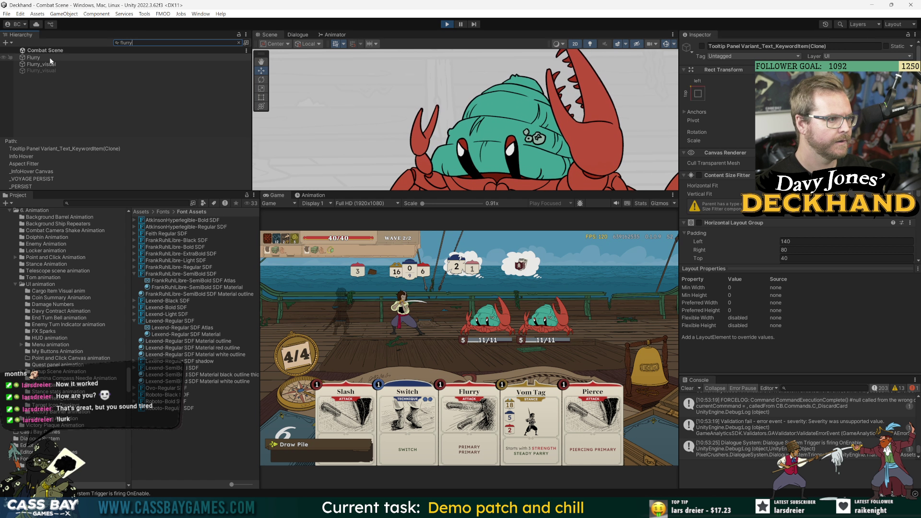
pyautogui.click(50, 64)
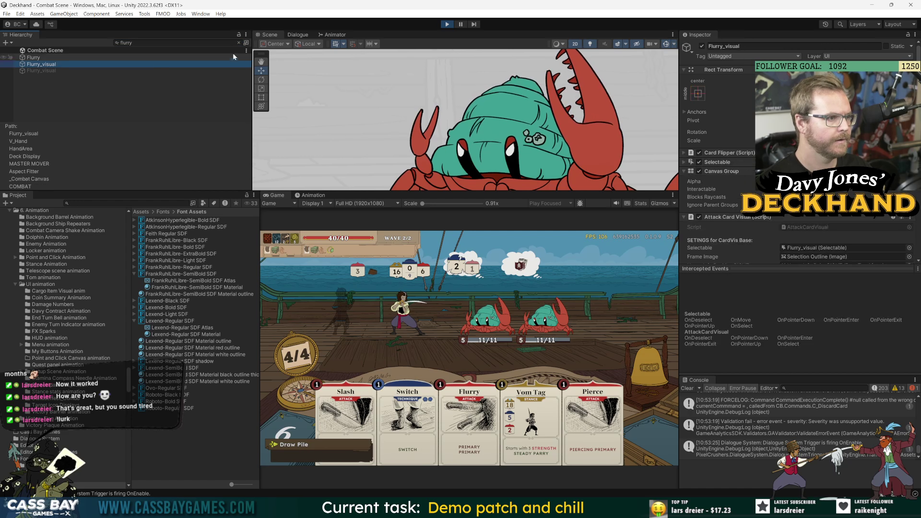
pyautogui.click(239, 42)
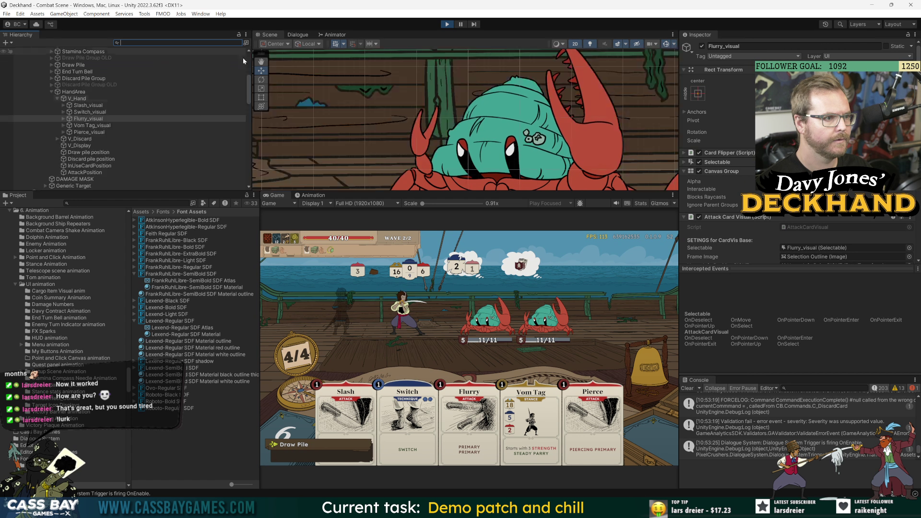
pyautogui.click(63, 118)
pyautogui.click(69, 125)
pyautogui.click(75, 132)
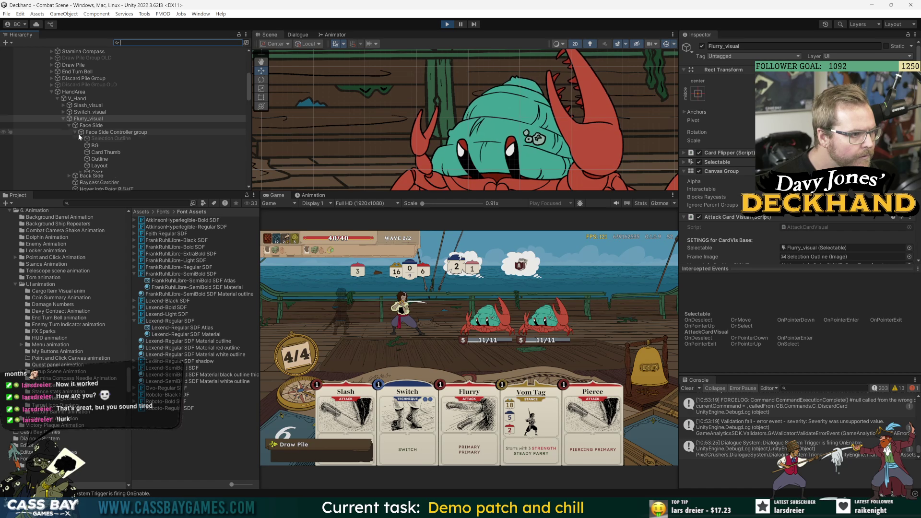
pyautogui.scroll(-3, 114, 158)
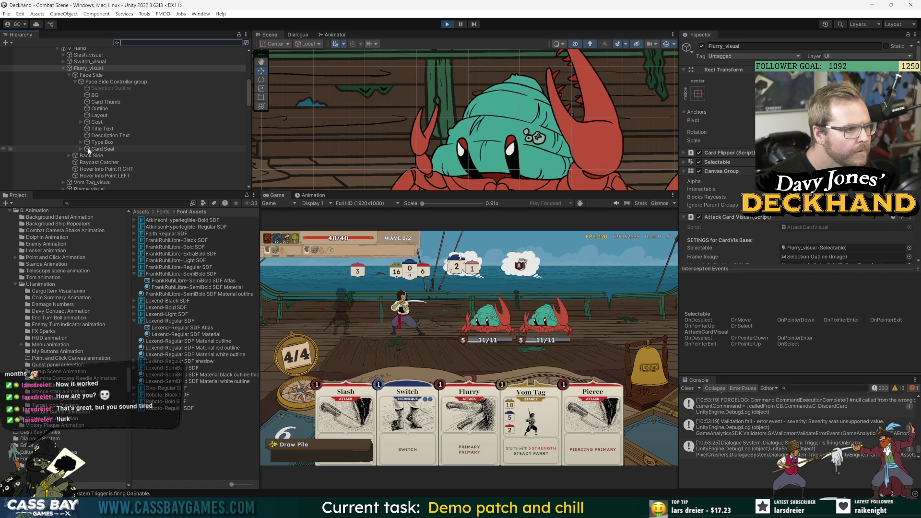
pyautogui.click(104, 136)
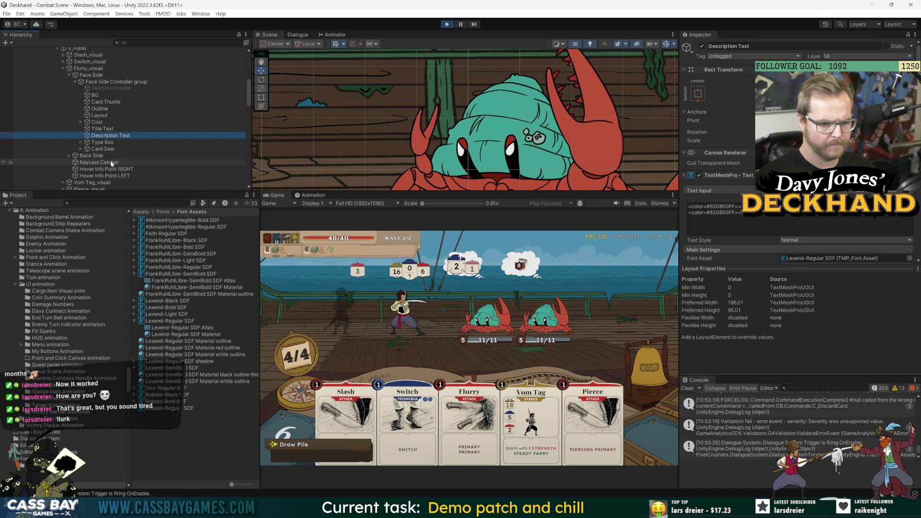
# Step: Inspect Pierce_visual's Description Text, set in Lexend-Regular SDF, then refocus the Game view
pyautogui.scroll(-4, 117, 168)
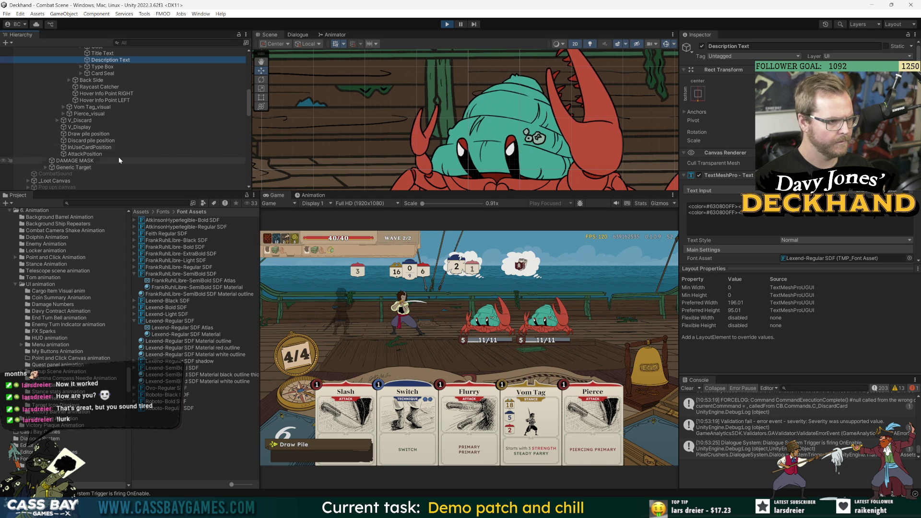
pyautogui.click(63, 113)
pyautogui.click(69, 120)
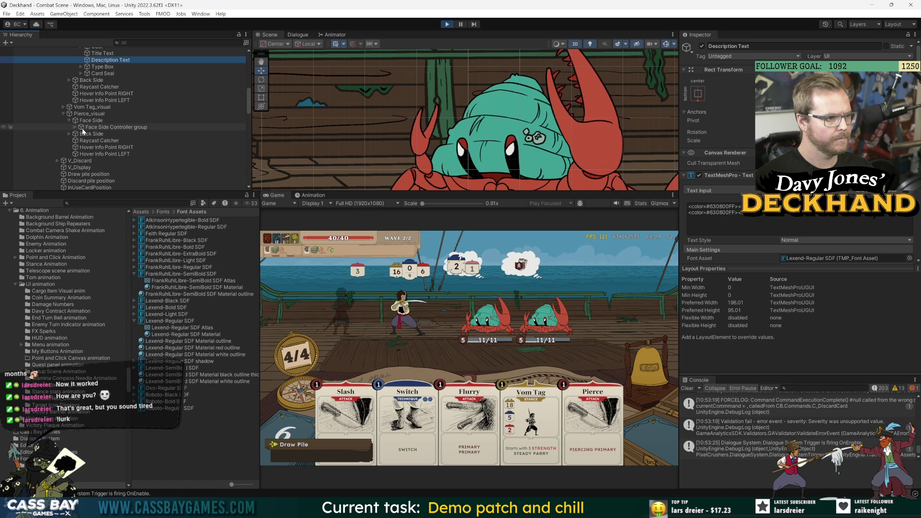
pyautogui.click(74, 127)
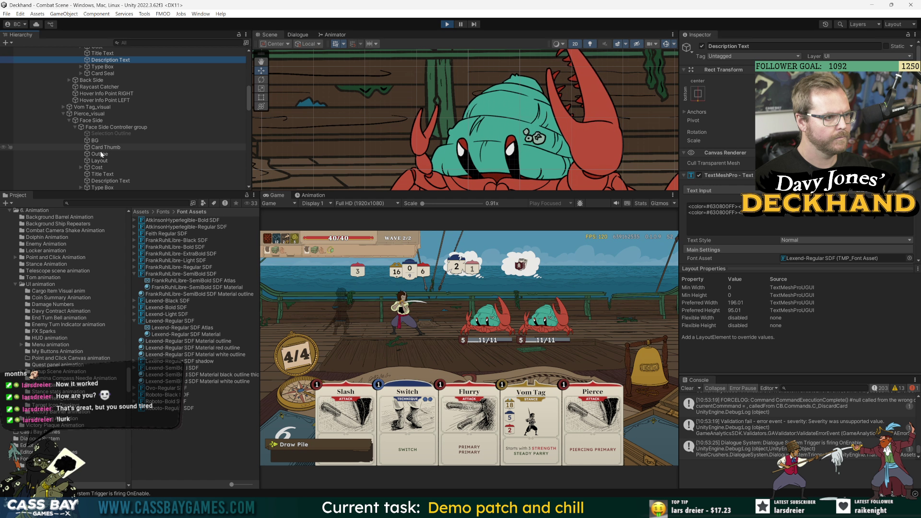
pyautogui.click(100, 181)
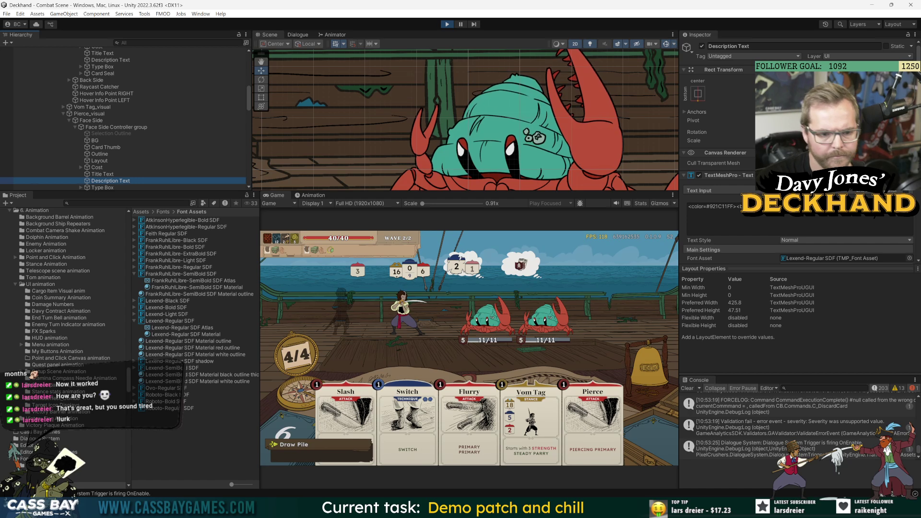
pyautogui.click(600, 427)
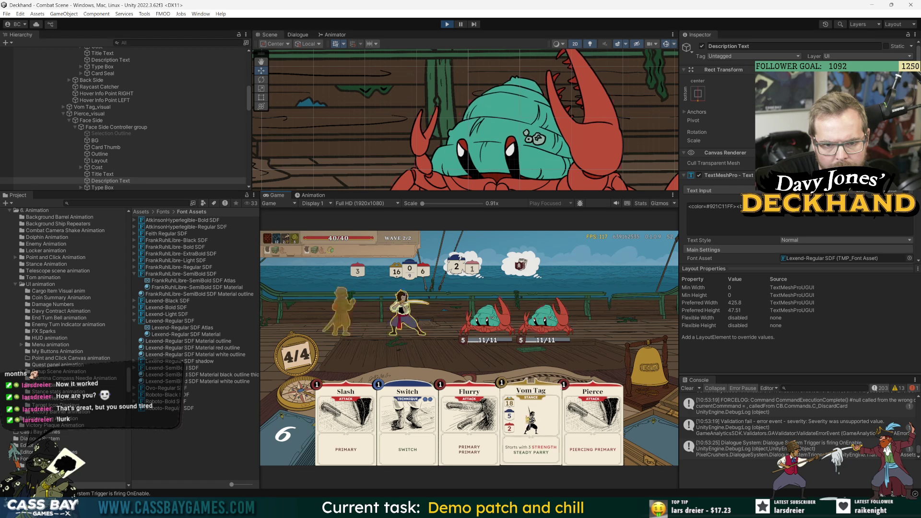
# Step: Scroll through the draw pile card list in the running game and close it
pyautogui.moveTo(345, 445)
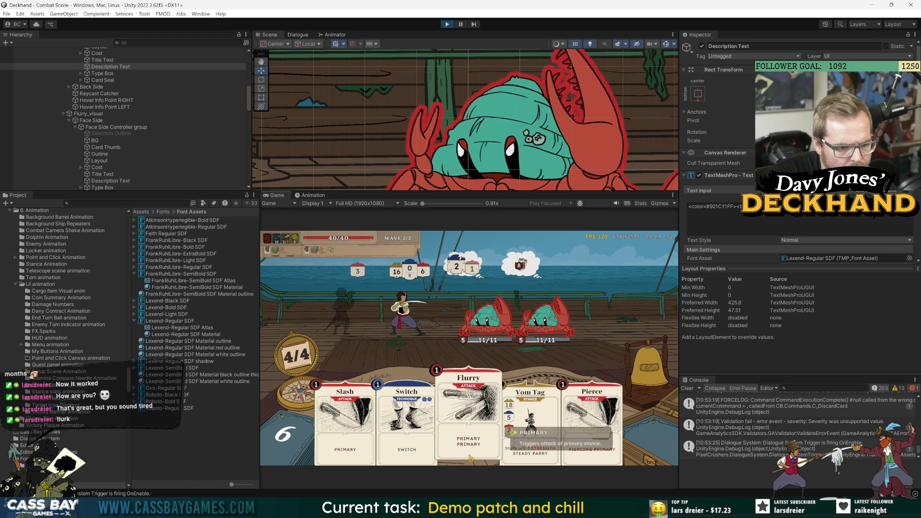
pyautogui.moveTo(614, 434)
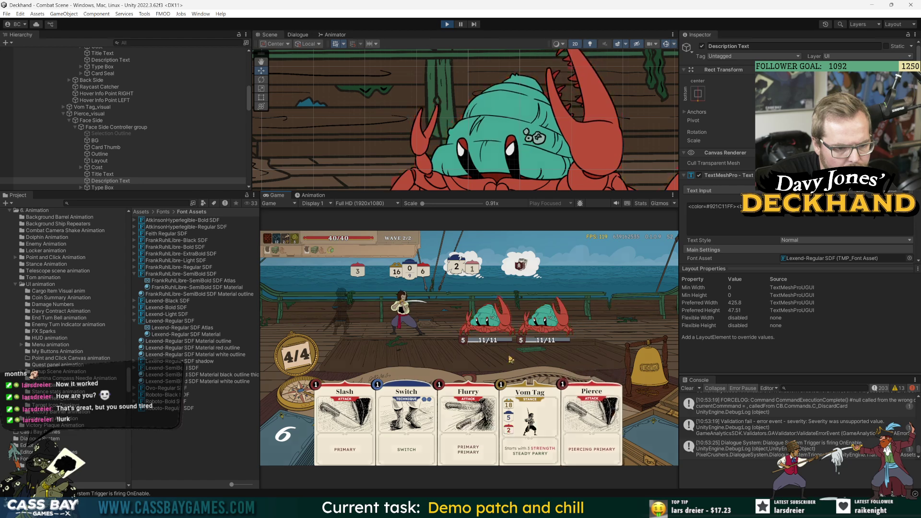
pyautogui.click(286, 436)
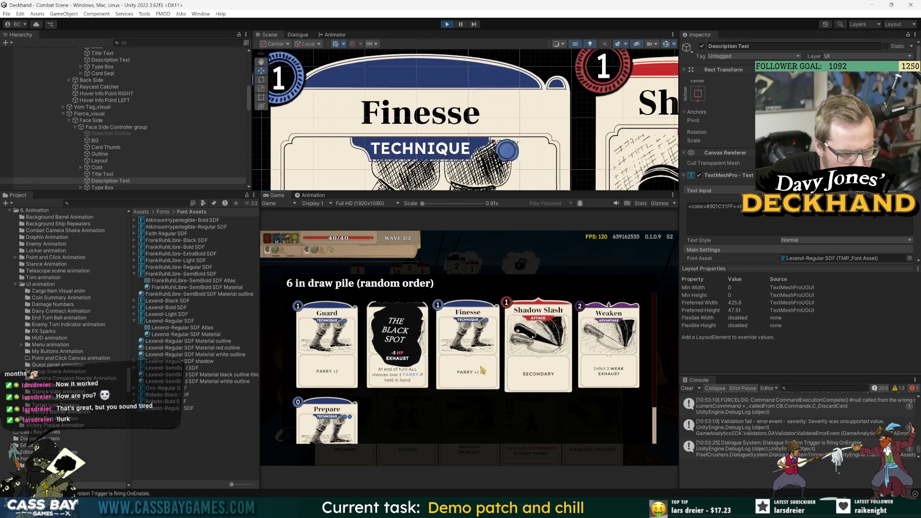
pyautogui.scroll(-2, 468, 371)
pyautogui.scroll(2, 474, 371)
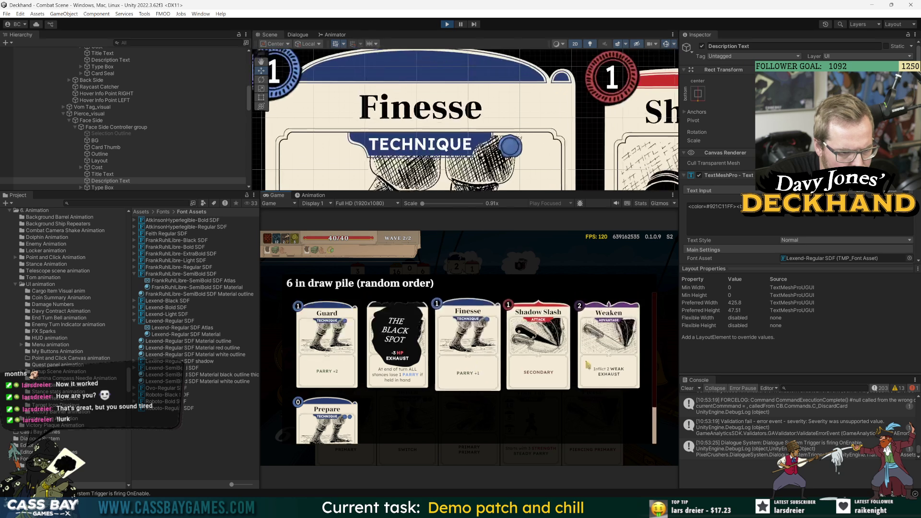
pyautogui.scroll(-2, 481, 367)
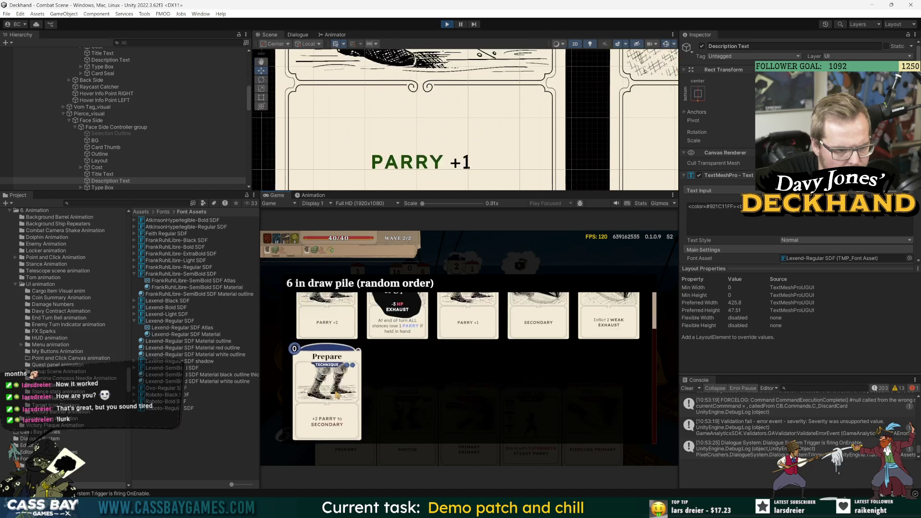
pyautogui.click(331, 419)
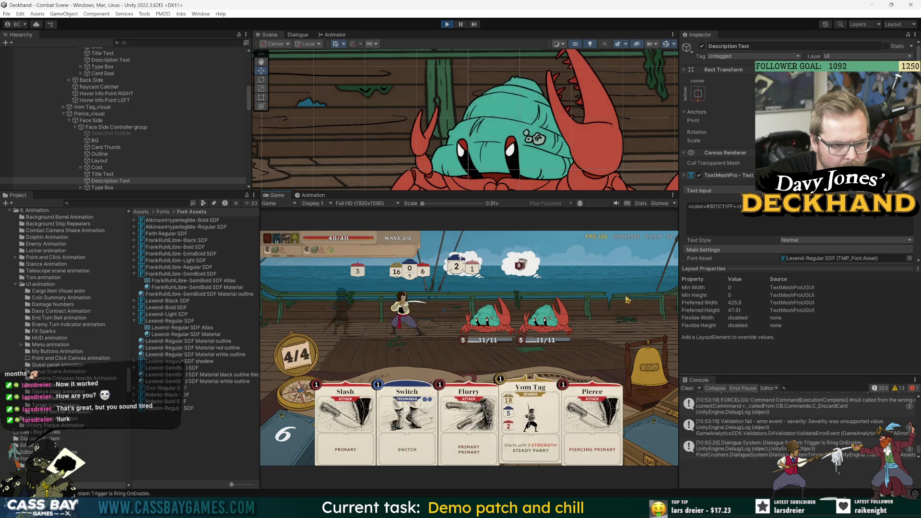
# Step: Run the 'win wave' cheat from the console
pyautogui.press('`')
pyautogui.write('win wave')
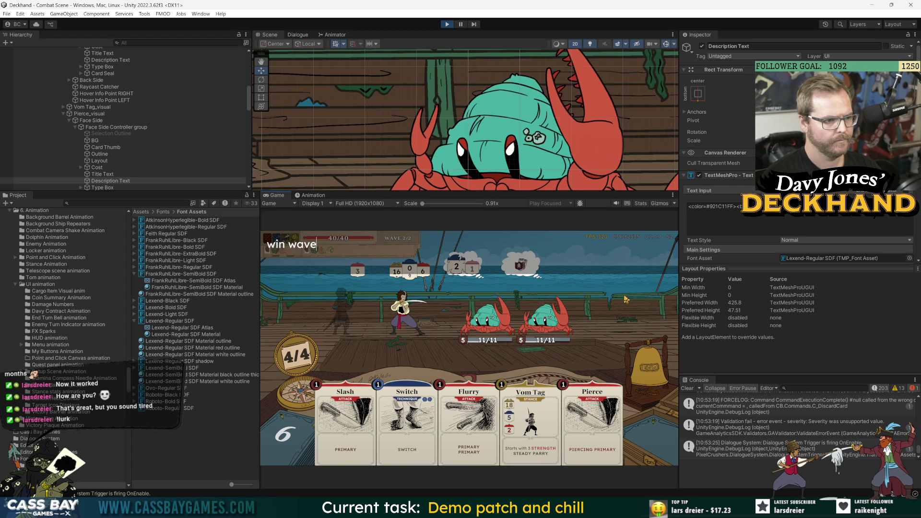
pyautogui.press('Return')
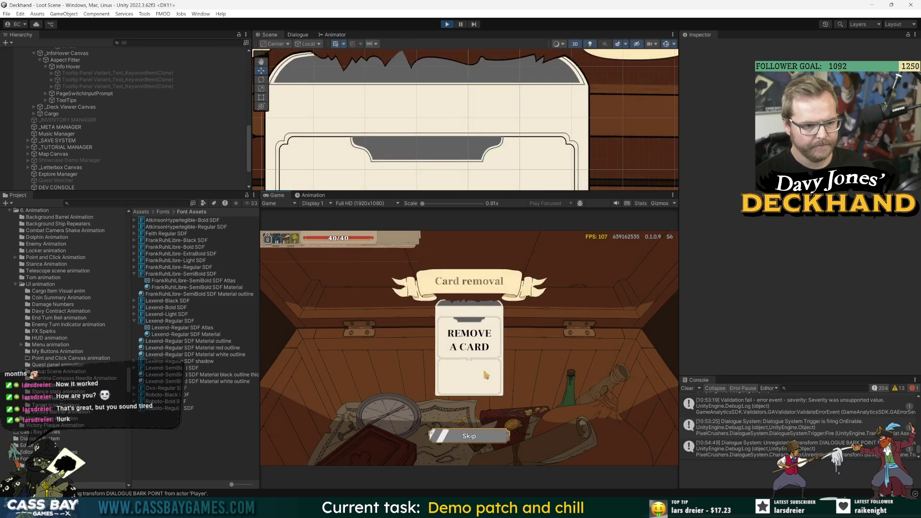
# Step: Remove the Slash card from the deck
pyautogui.click(485, 375)
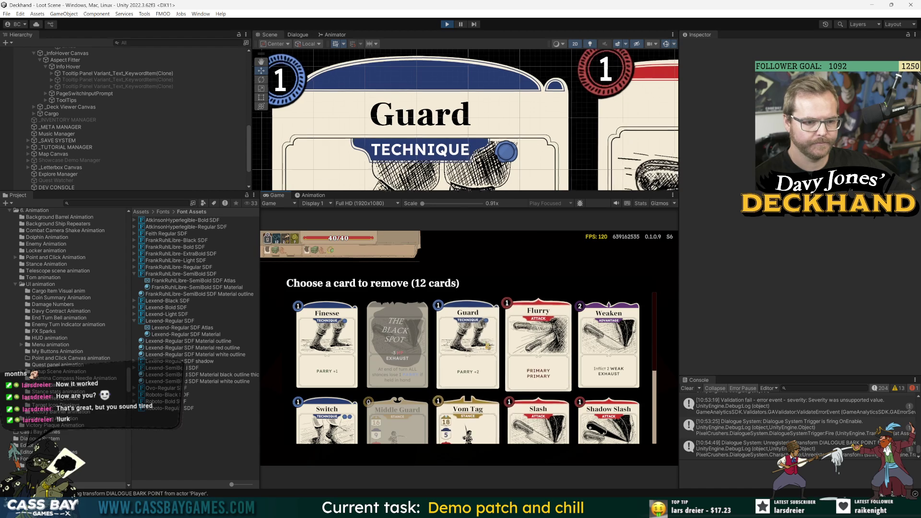
pyautogui.scroll(-2, 488, 345)
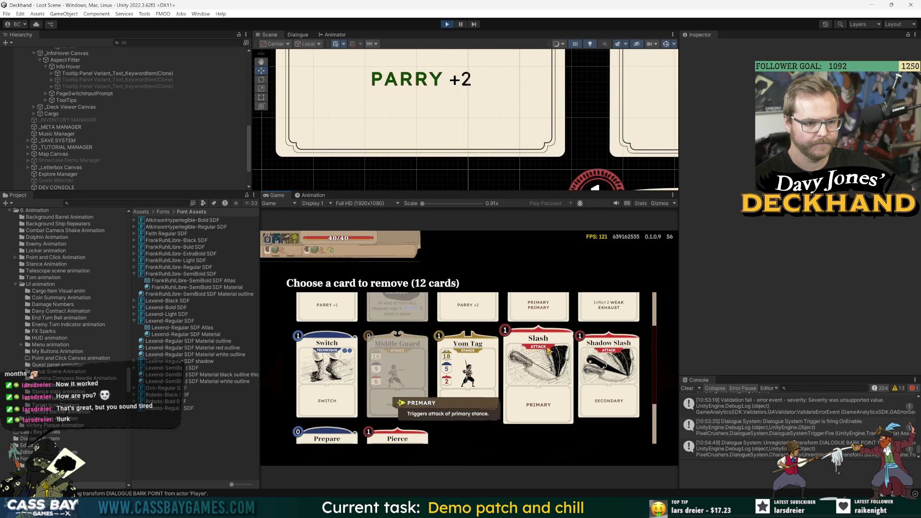
pyautogui.click(552, 389)
pyautogui.click(482, 414)
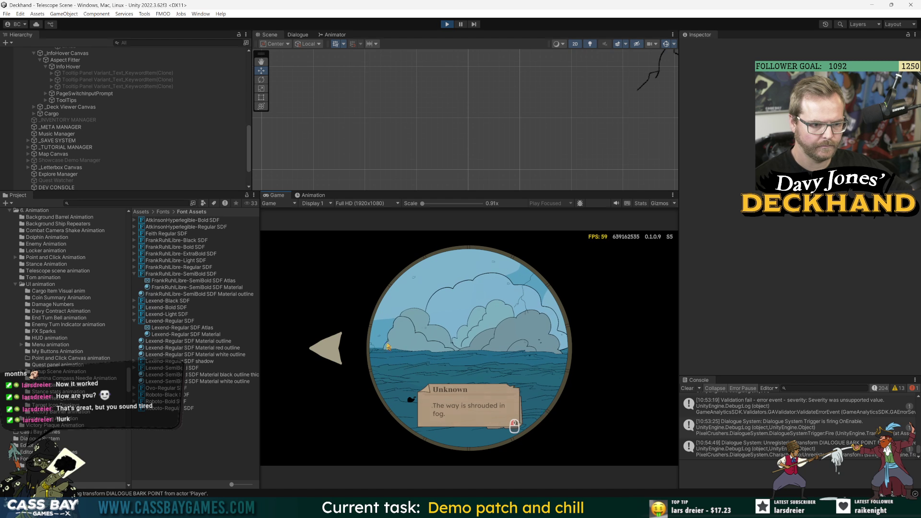
# Step: Pick a route via the telescope, then play Shadow Slash and Vom Tag to drop the mermaid to 32/35
pyautogui.click(328, 349)
pyautogui.click(328, 349)
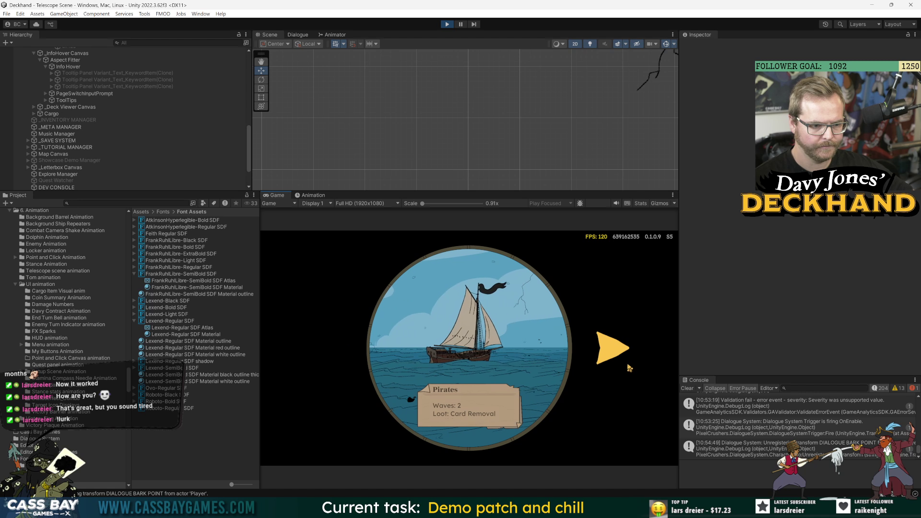
pyautogui.click(610, 350)
pyautogui.click(611, 351)
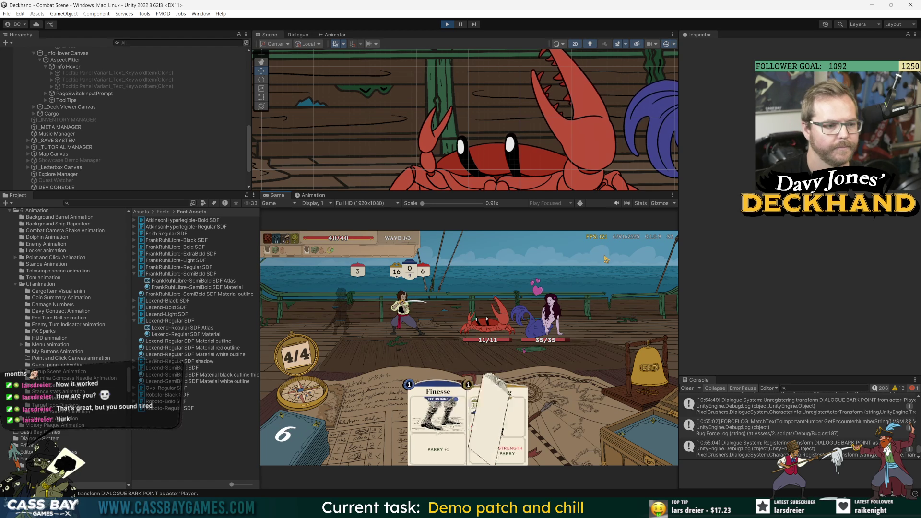
pyautogui.moveTo(545, 397); pyautogui.dragTo(547, 317)
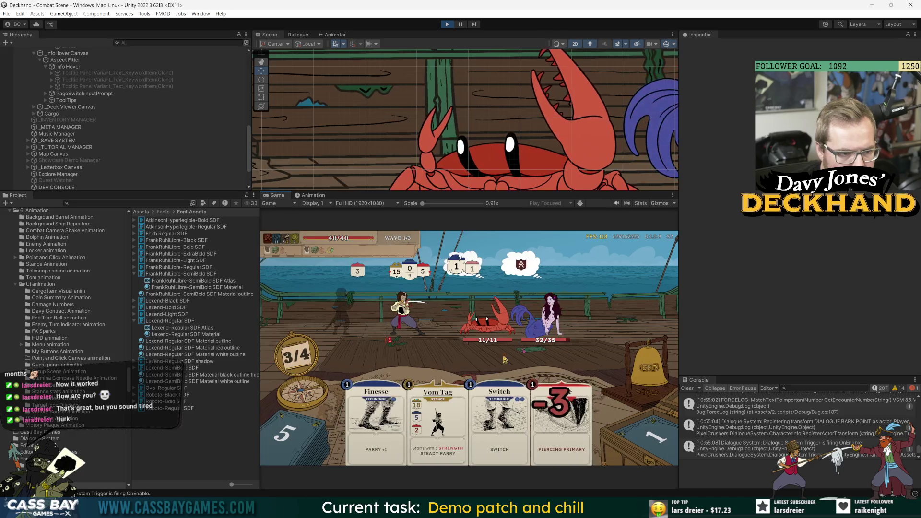
pyautogui.moveTo(493, 390); pyautogui.dragTo(349, 291)
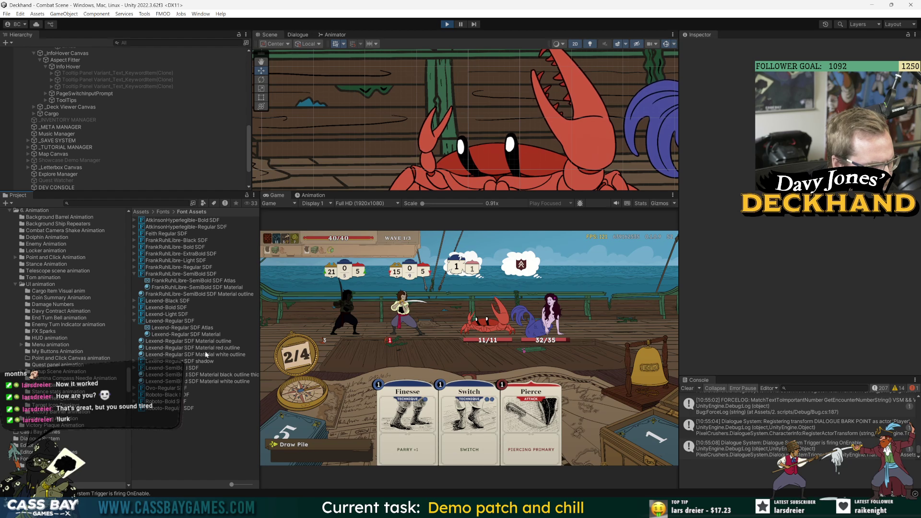
# Step: Tune the Lexend-Regular red outline material's underlay dilate through 0.935 and 0.571, settling near 0.892
pyautogui.click(205, 348)
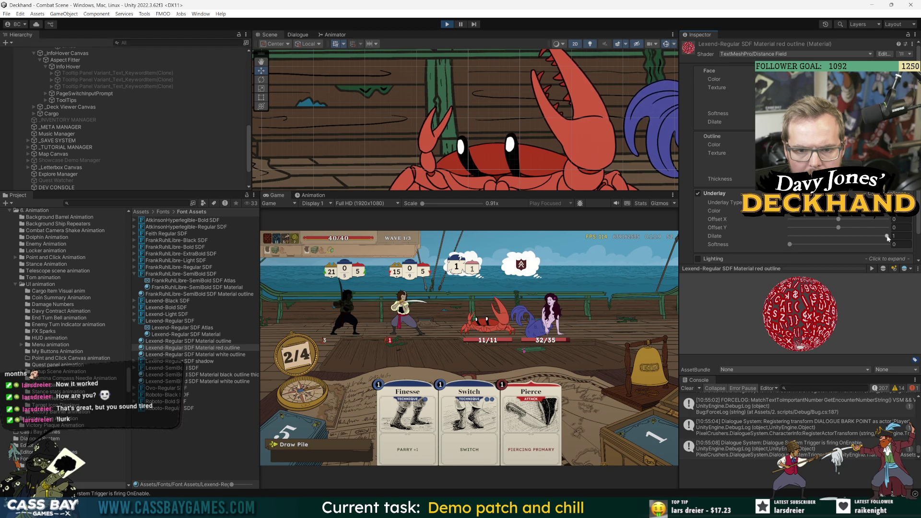
pyautogui.moveTo(887, 238); pyautogui.dragTo(868, 241)
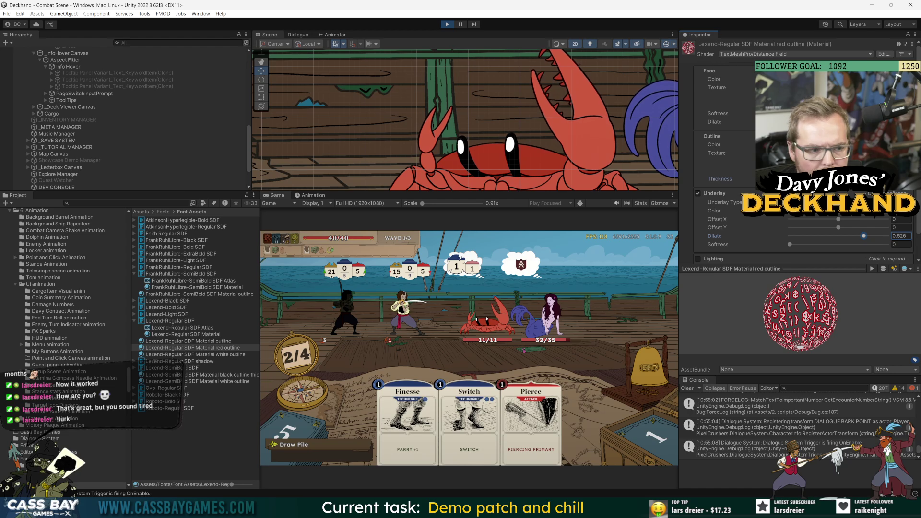
pyautogui.click(815, 179)
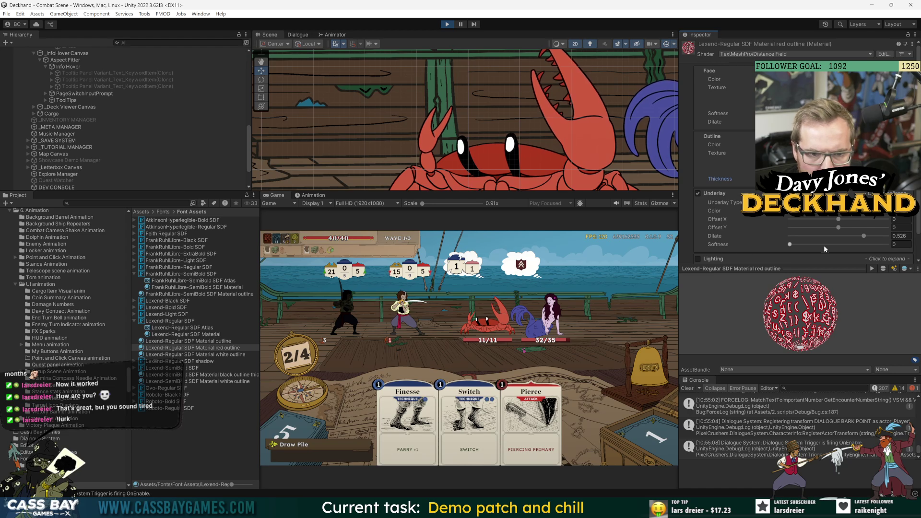
pyautogui.moveTo(866, 237); pyautogui.dragTo(889, 237)
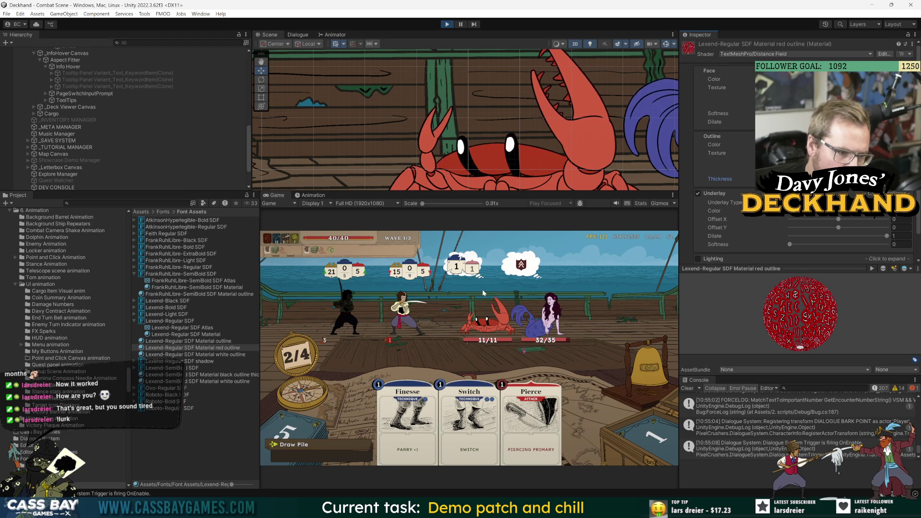
pyautogui.moveTo(888, 238)
pyautogui.mouseDown()
pyautogui.moveTo(855, 238)
pyautogui.moveTo(867, 238)
pyautogui.mouseUp()
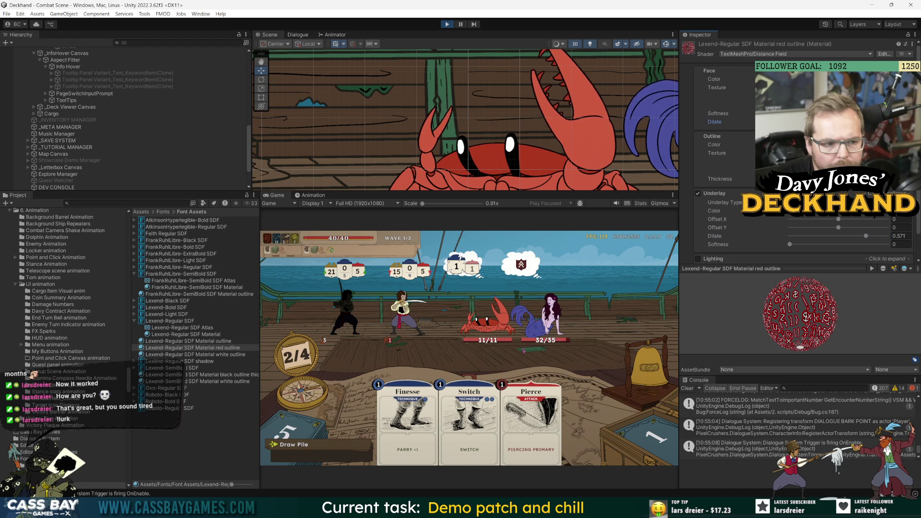
pyautogui.moveTo(845, 122); pyautogui.dragTo(834, 122)
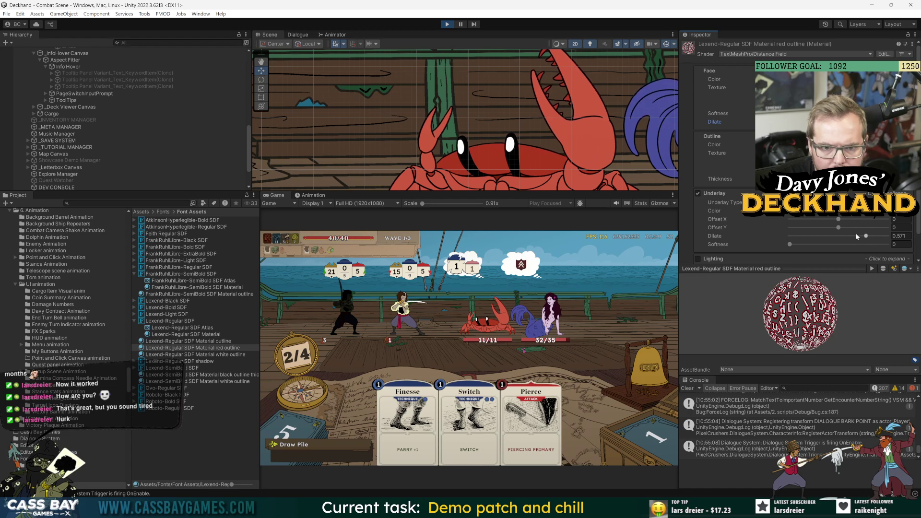
pyautogui.moveTo(854, 179); pyautogui.dragTo(840, 179)
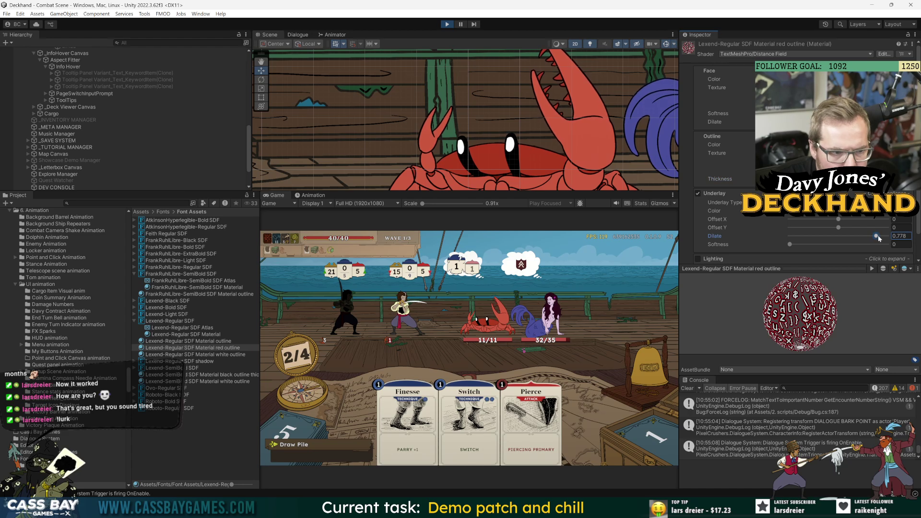
pyautogui.moveTo(883, 237); pyautogui.dragTo(885, 237)
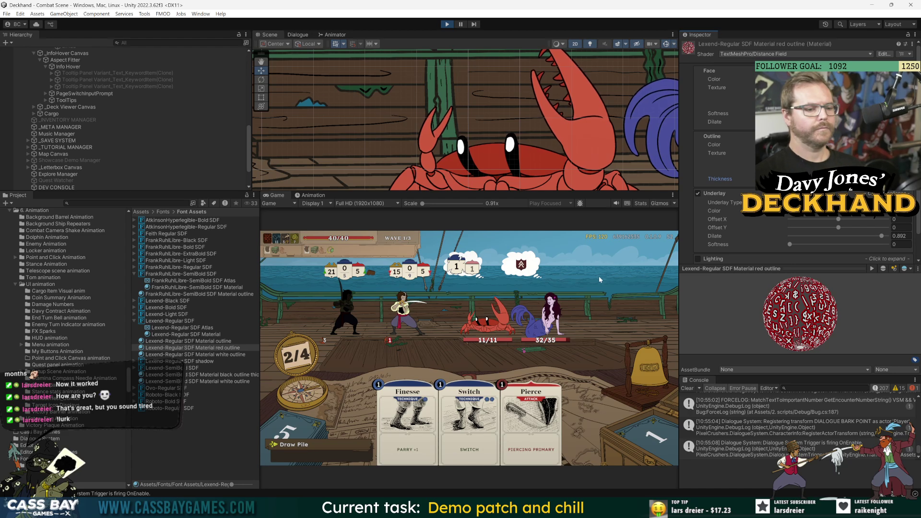
pyautogui.moveTo(389, 345)
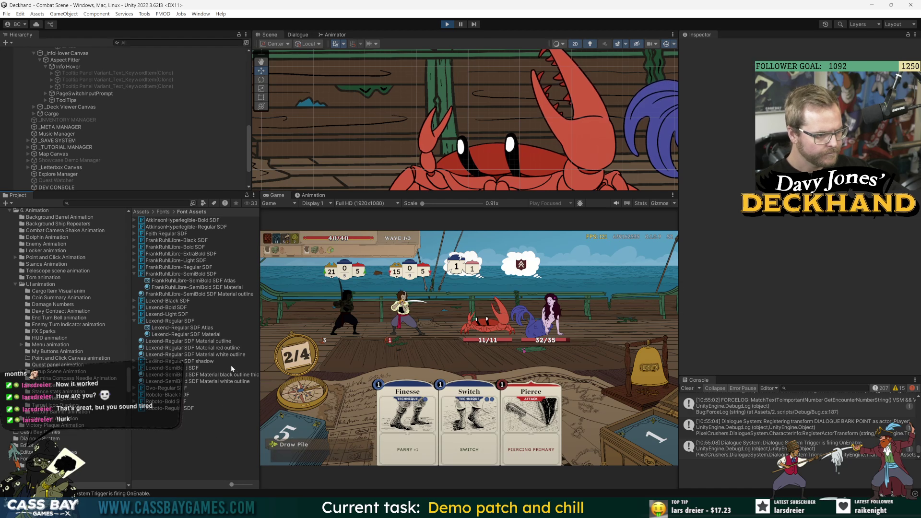
pyautogui.click(220, 356)
# Step: Search the Project for 'stamina' and open the Stamina Compass prefab
pyautogui.click(228, 422)
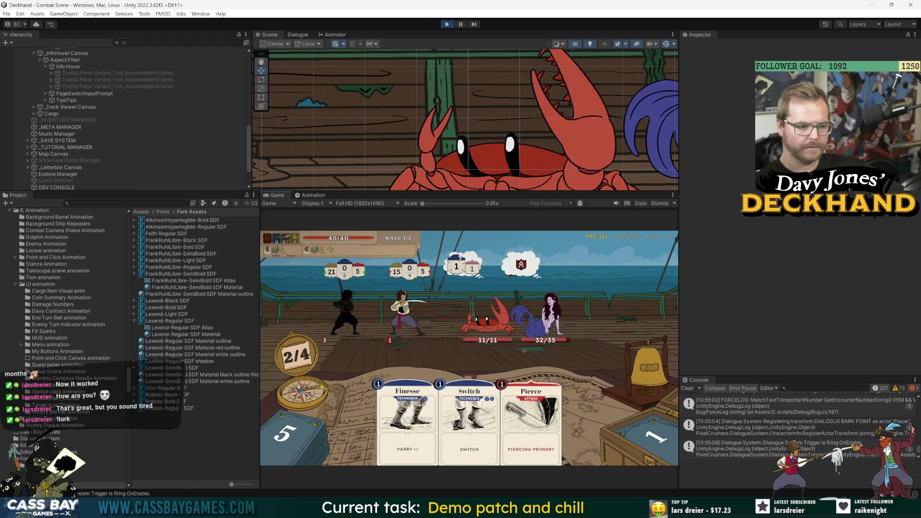
pyautogui.moveTo(303, 364)
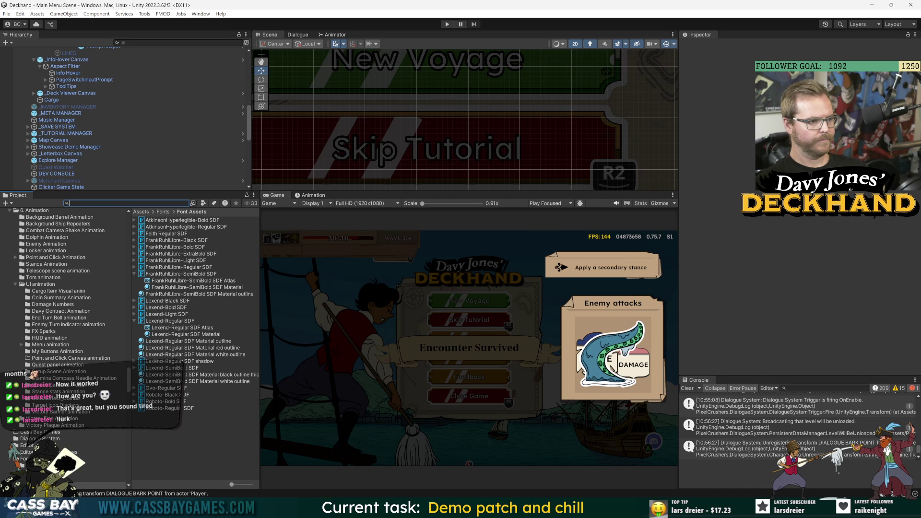
pyautogui.write('stamina')
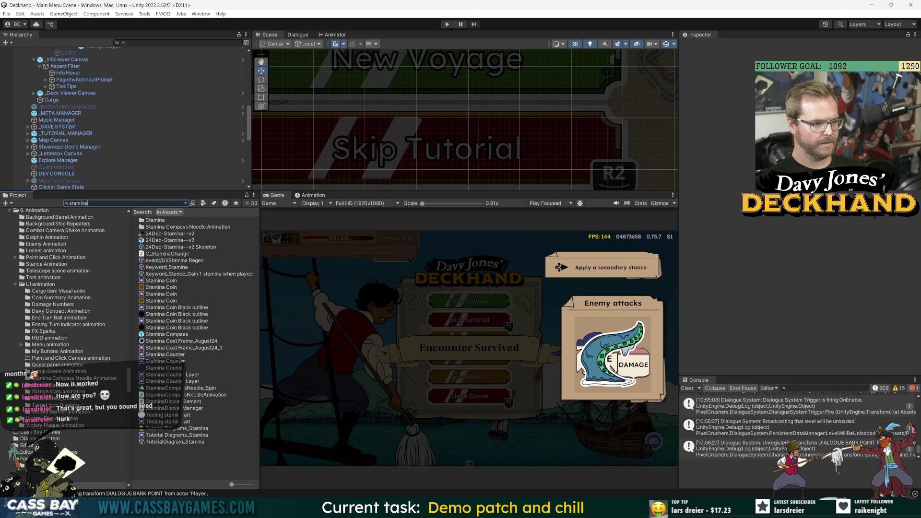
pyautogui.doubleClick(182, 336)
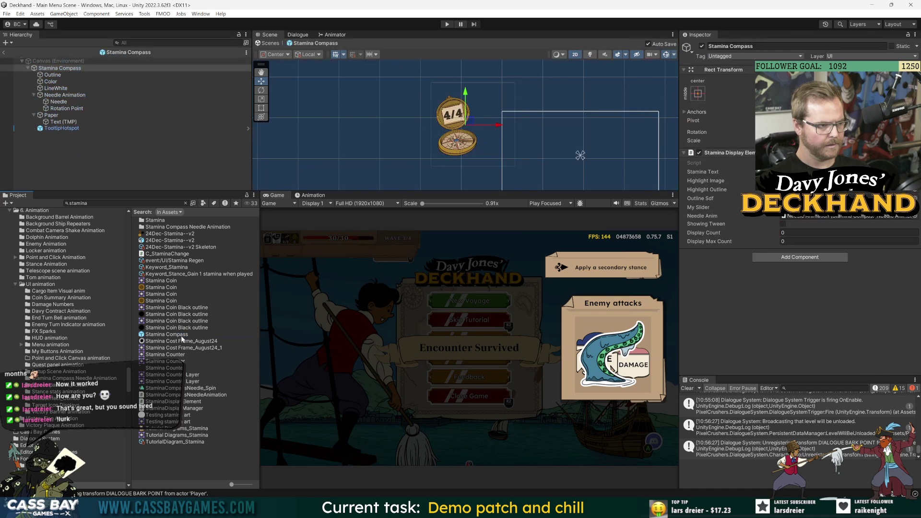
# Step: Check the compass number text's Main Settings font asset, then enter Play mode
pyautogui.click(64, 121)
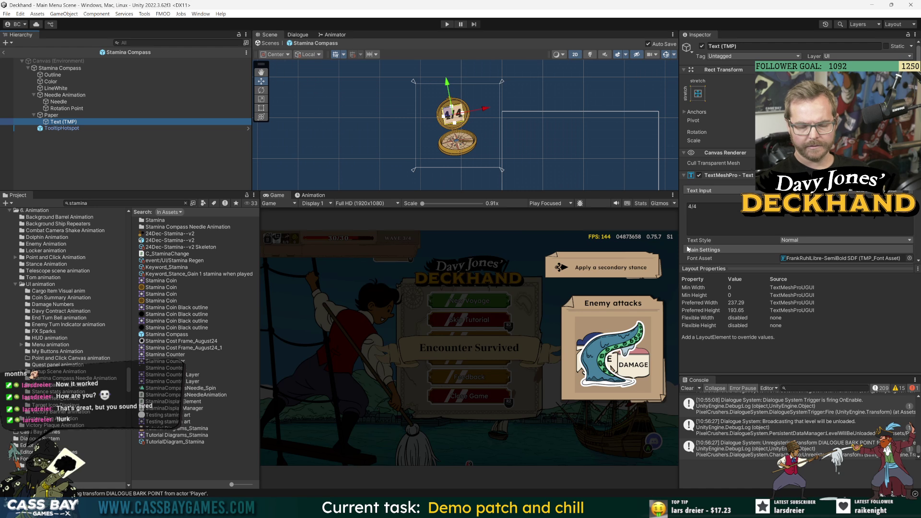
pyautogui.scroll(-3, 692, 236)
pyautogui.click(787, 184)
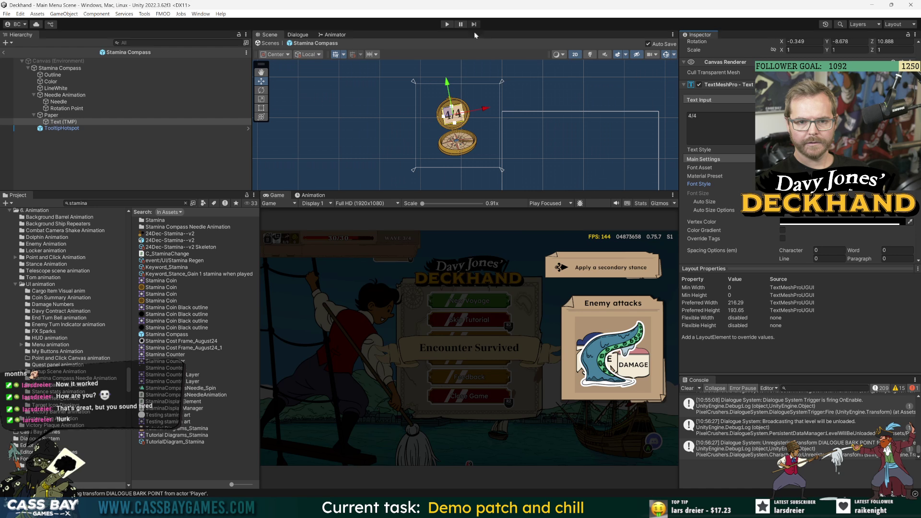
pyautogui.click(443, 24)
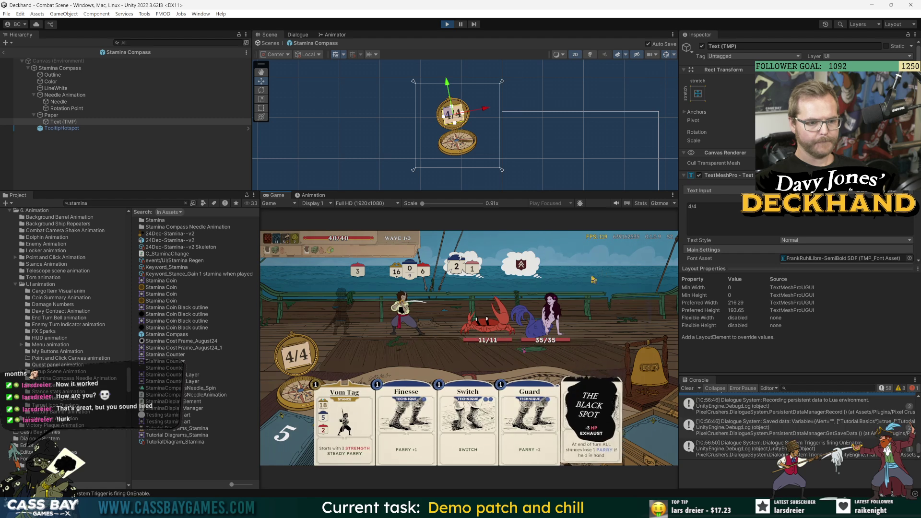
# Step: Play Vom Tag and Guard, view the discard and draw piles, and end the turn
pyautogui.click(376, 434)
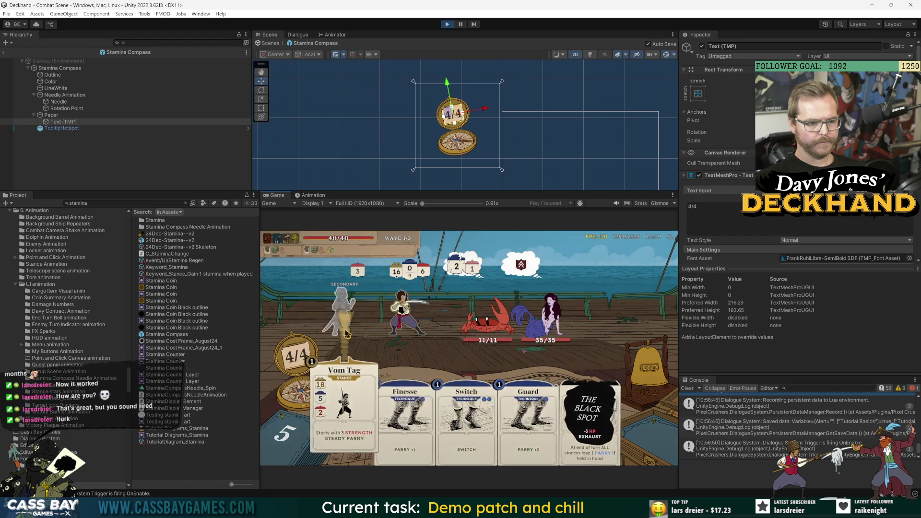
pyautogui.moveTo(502, 413); pyautogui.dragTo(427, 303)
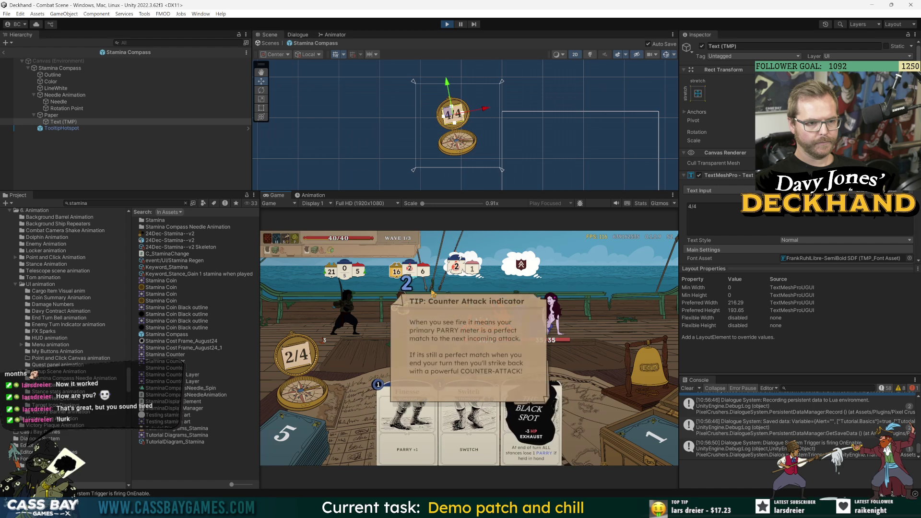
pyautogui.click(552, 343)
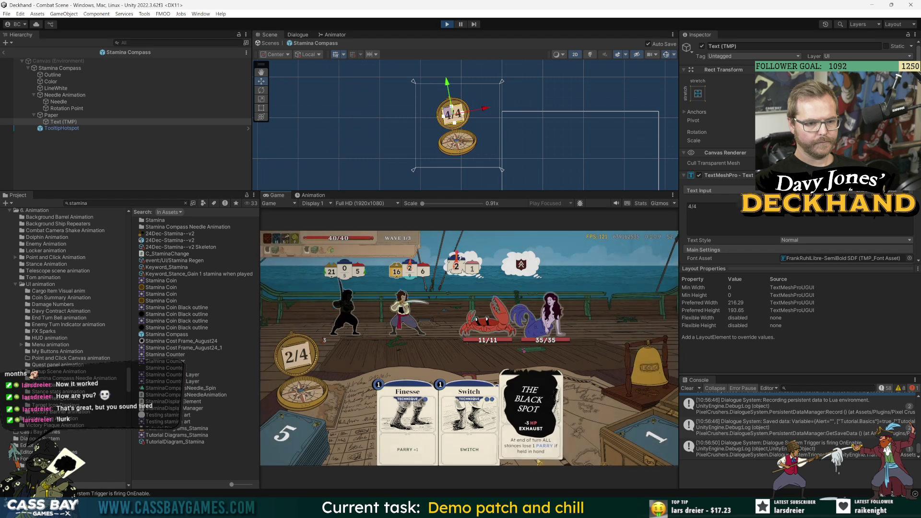
pyautogui.click(656, 436)
pyautogui.click(602, 258)
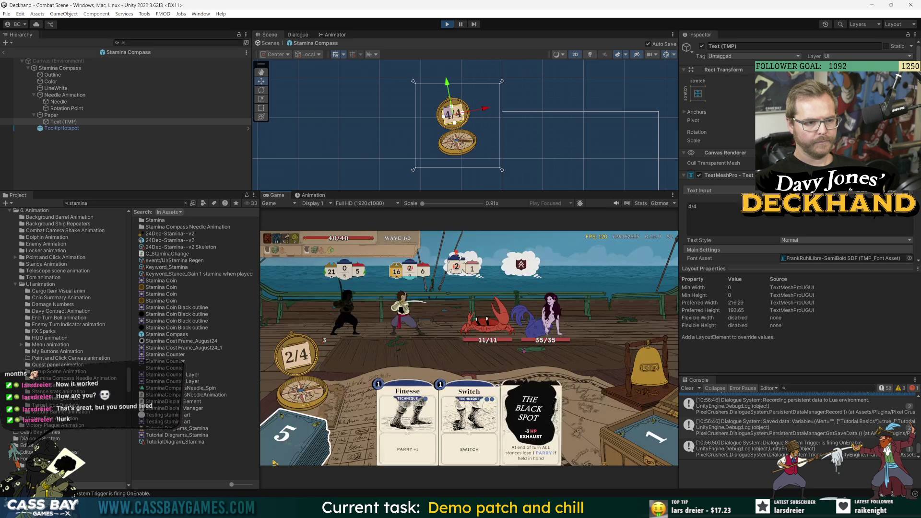
pyautogui.press('a')
pyautogui.click(619, 410)
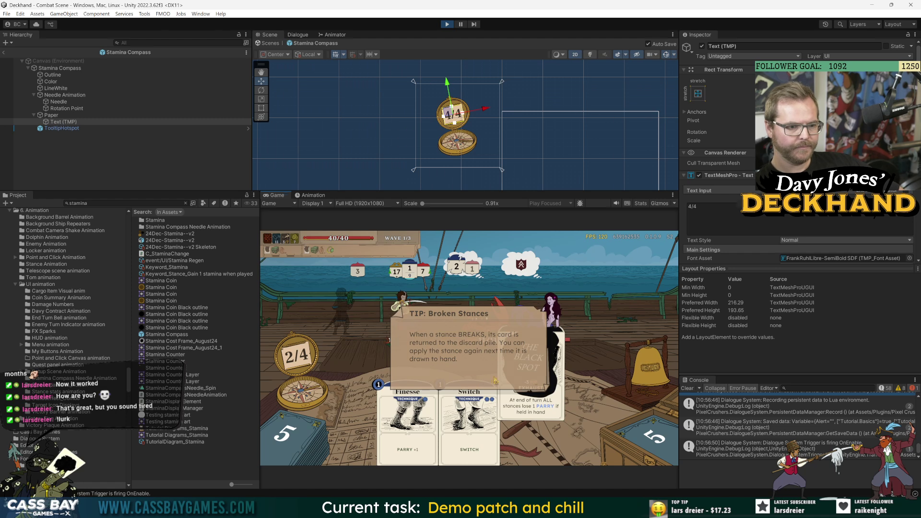
pyautogui.press('Return')
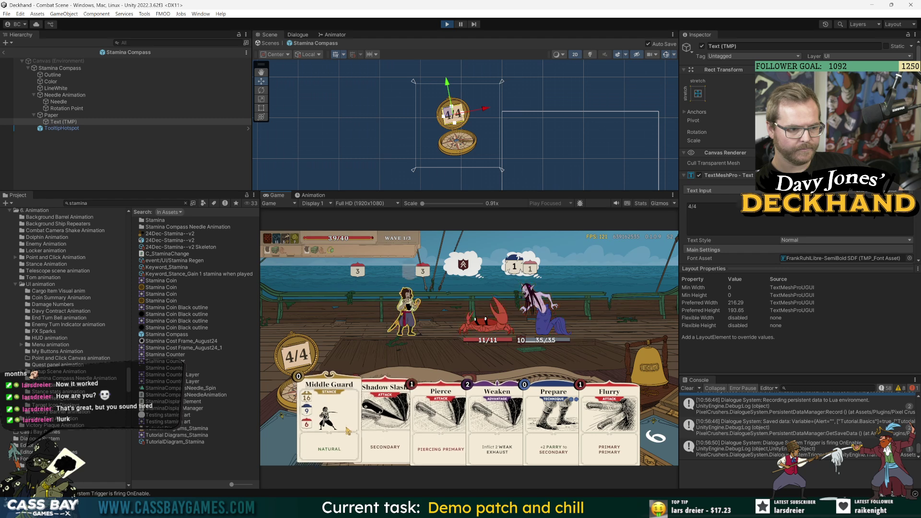
# Step: Play the Middle Guard stance and aim Flurry at the enemies
pyautogui.press('1')
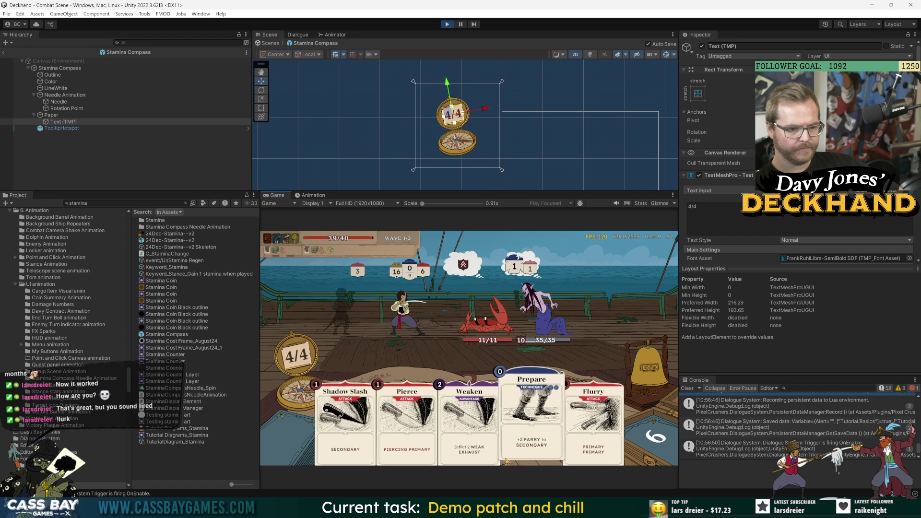
pyautogui.moveTo(595, 440)
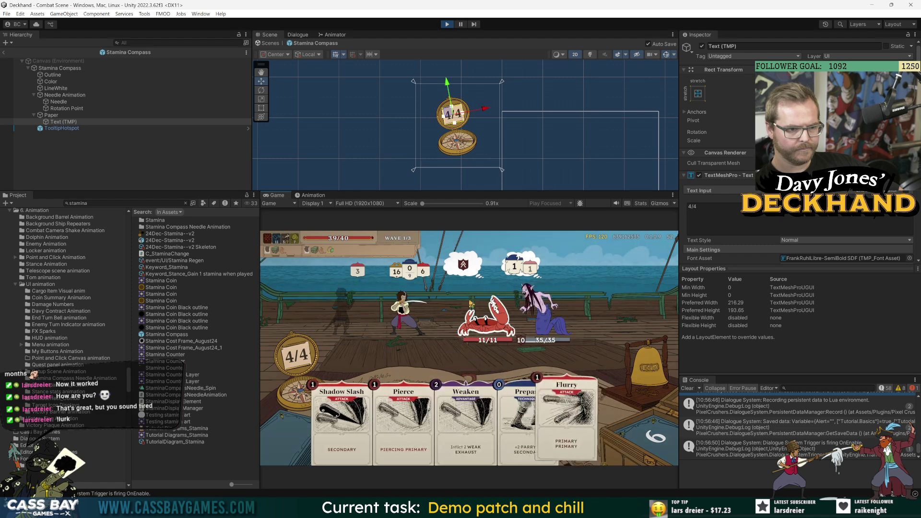
pyautogui.moveTo(595, 440)
pyautogui.mouseDown()
pyautogui.moveTo(432, 355)
pyautogui.moveTo(542, 364)
pyautogui.mouseUp()
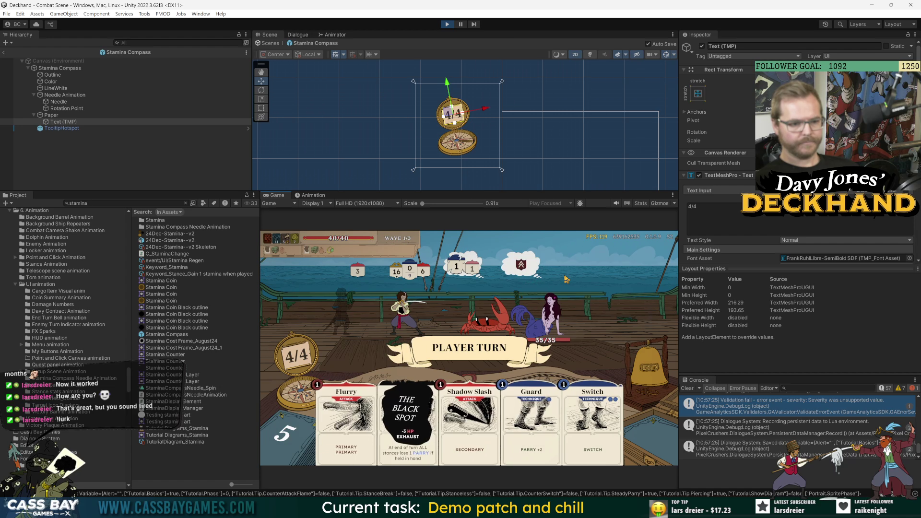
# Step: Stop play mode, restart the game, then stop it again
pyautogui.moveTo(482, 428)
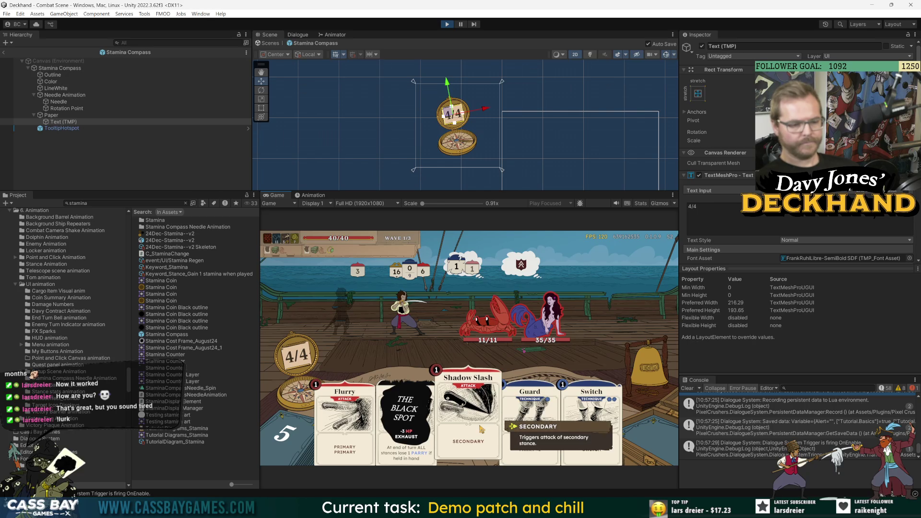
pyautogui.hotkey('ctrl', 'p')
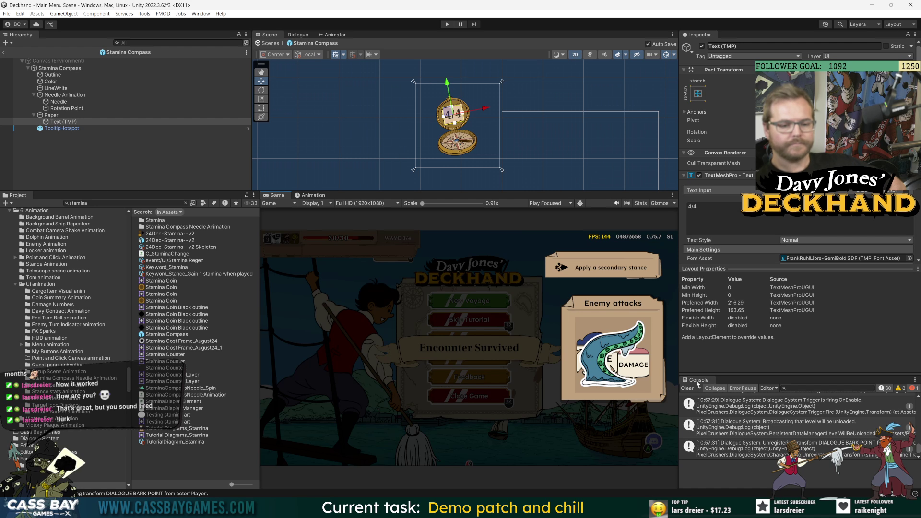
pyautogui.hotkey('ctrl', 'p')
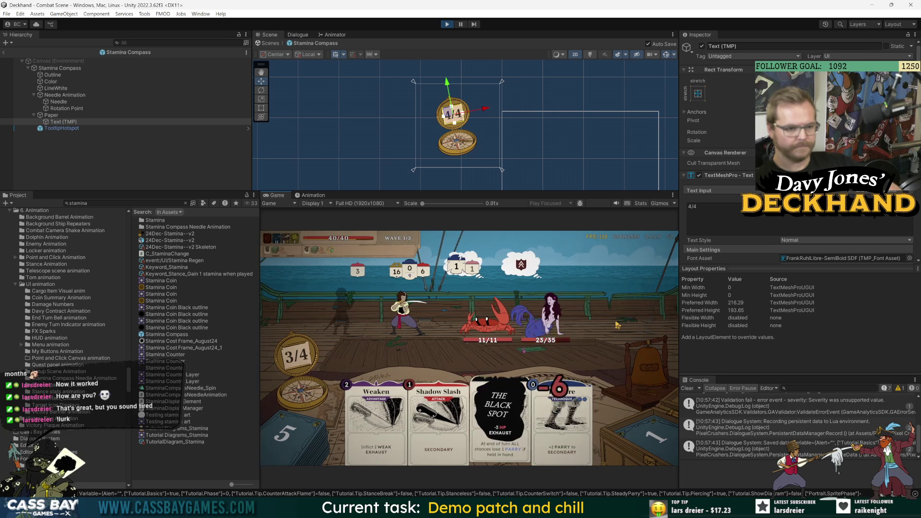
pyautogui.moveTo(386, 346)
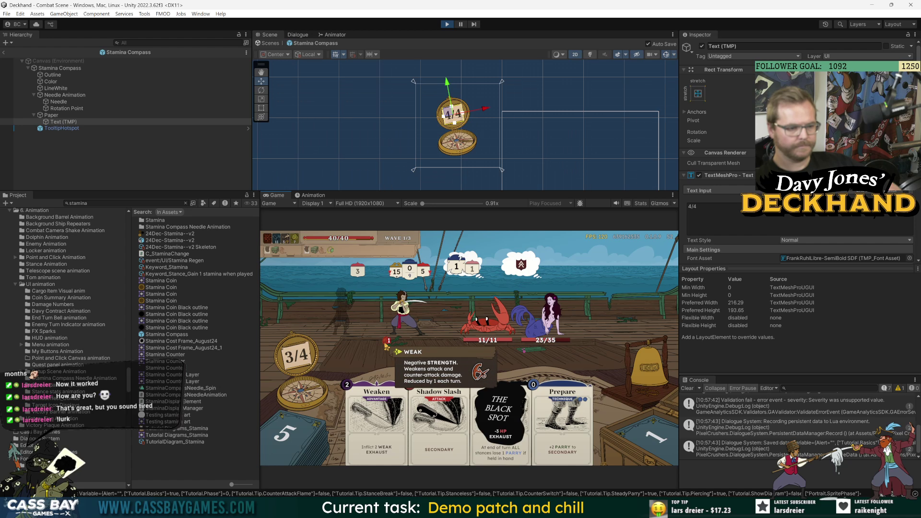
pyautogui.hotkey('ctrl', 'p')
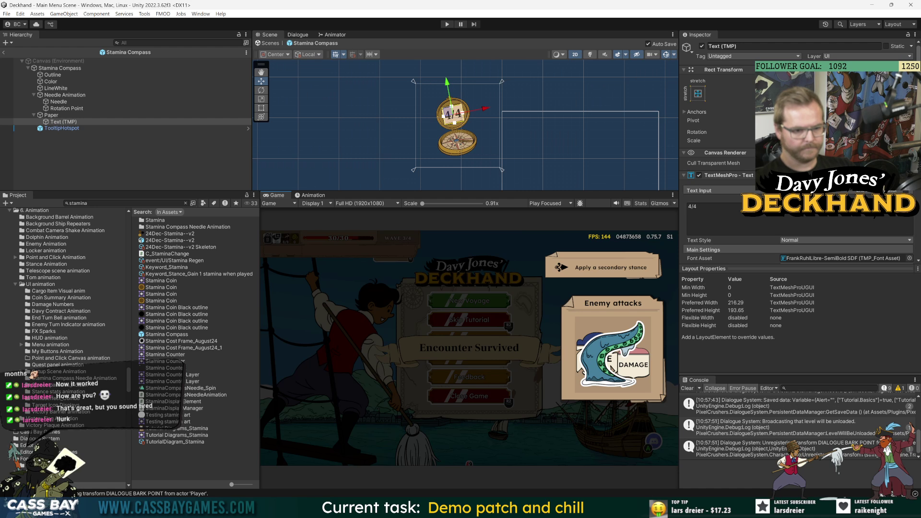
pyautogui.click(872, 5)
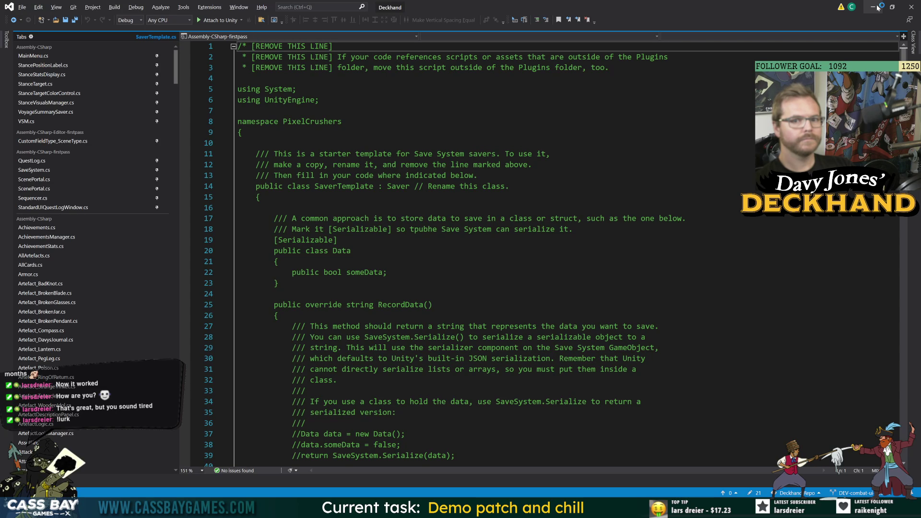
pyautogui.click(874, 7)
pyautogui.click(873, 7)
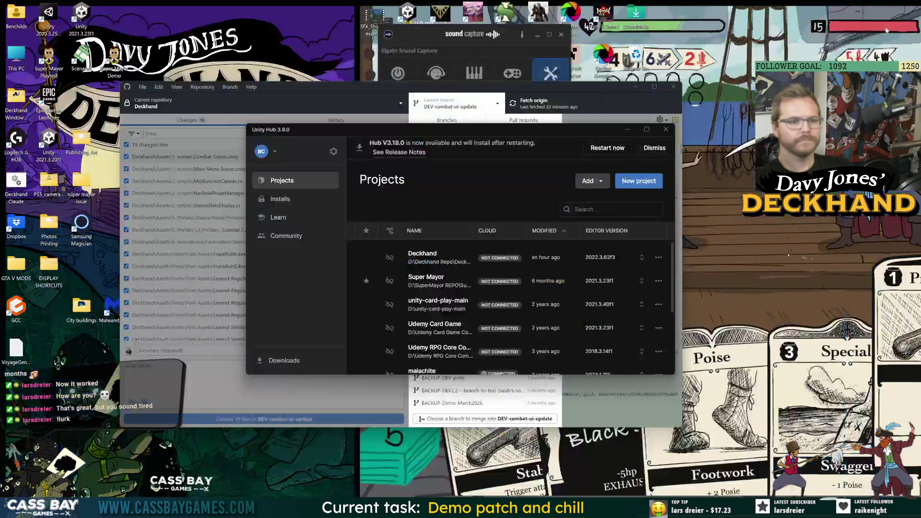
pyautogui.doubleClick(24, 180)
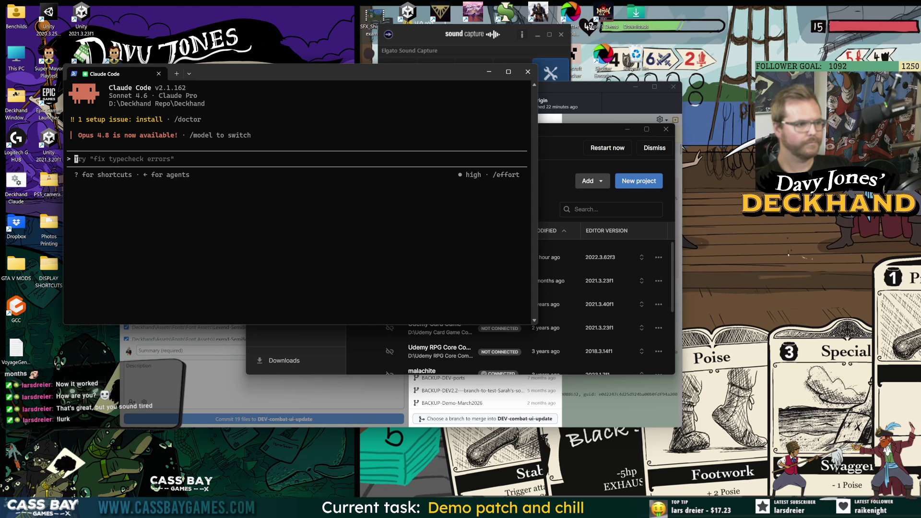
pyautogui.hotkey('alt', 'F4')
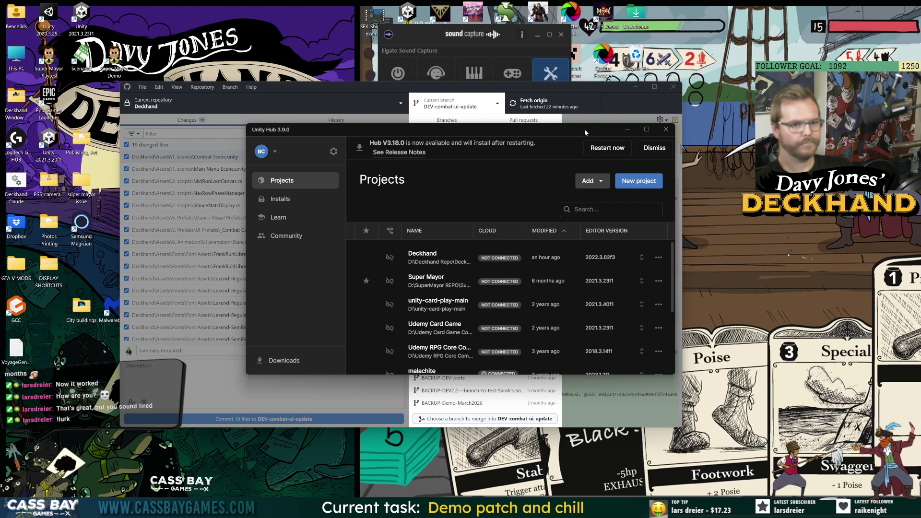
pyautogui.hotkey('alt', 'Tab')
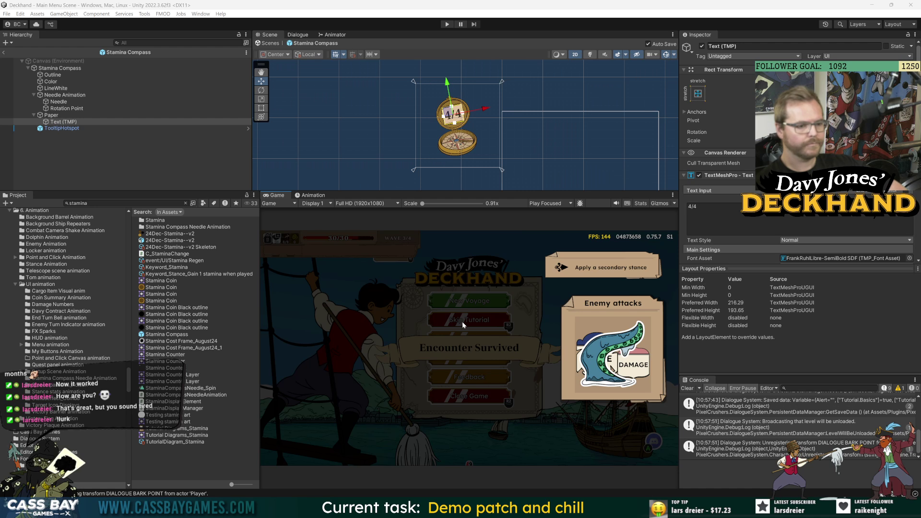
# Step: Clear the console and drag splitters to widen the Game view and the Project asset list
pyautogui.click(687, 389)
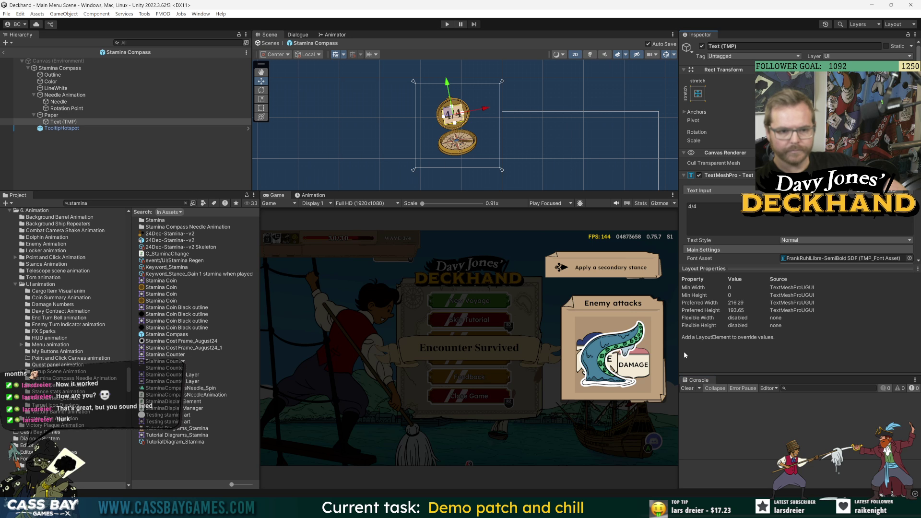
pyautogui.moveTo(680, 352); pyautogui.dragTo(718, 351)
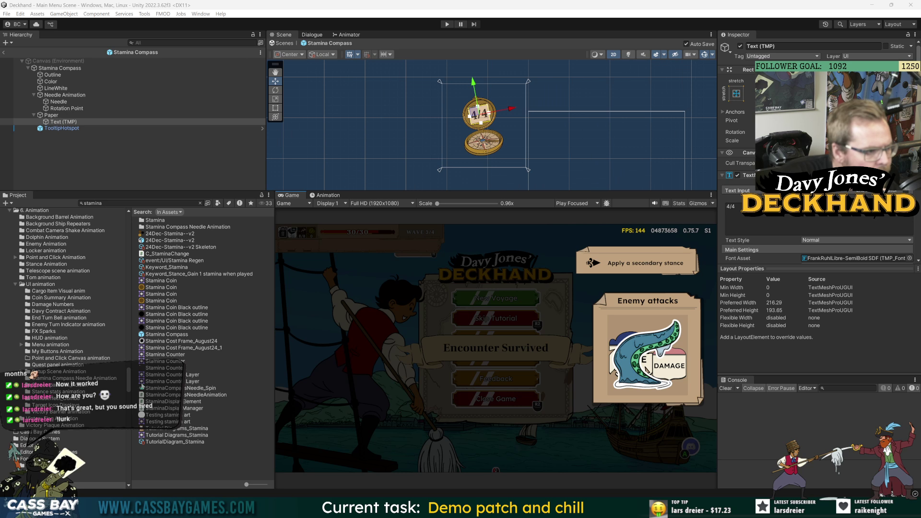
pyautogui.moveTo(129, 386); pyautogui.dragTo(112, 203)
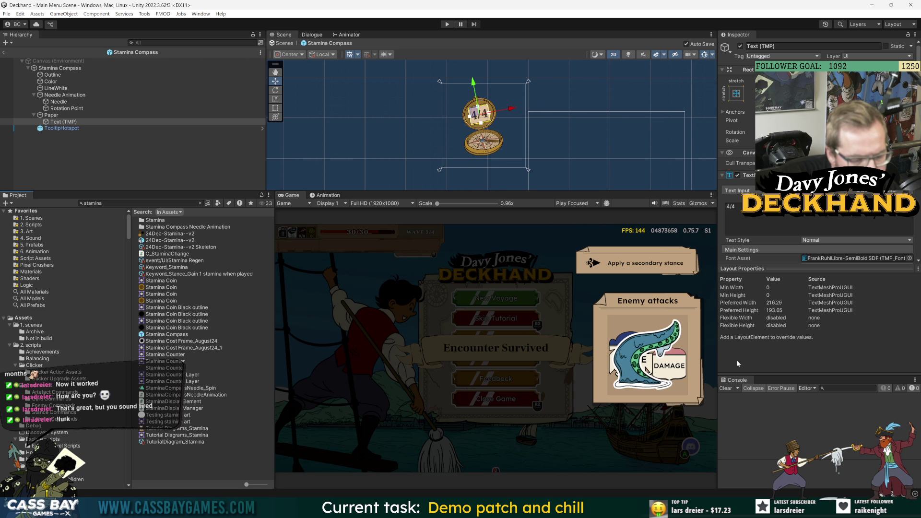
pyautogui.moveTo(717, 406); pyautogui.dragTo(760, 407)
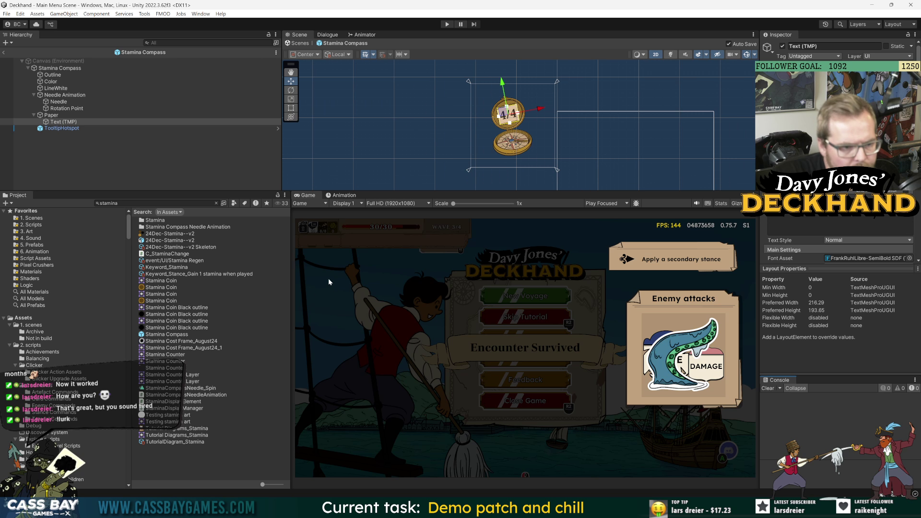
pyautogui.moveTo(291, 282); pyautogui.dragTo(242, 280)
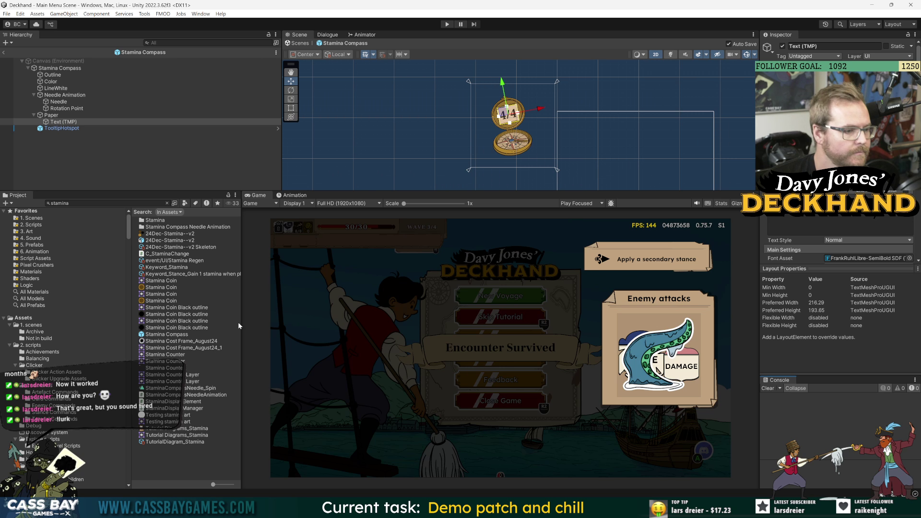
pyautogui.moveTo(239, 321); pyautogui.dragTo(311, 324)
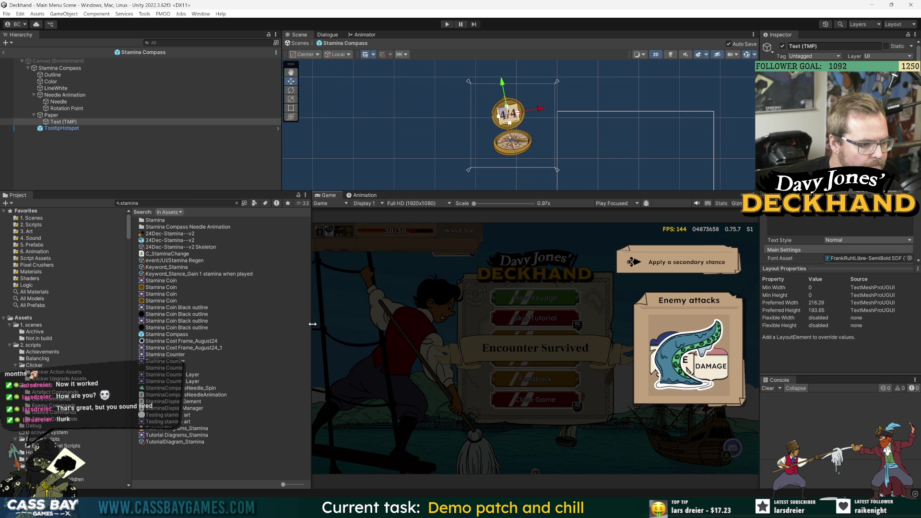
# Step: Enter combat from the main menu and view the health, parry, stamina and card keyword tooltips
pyautogui.click(451, 24)
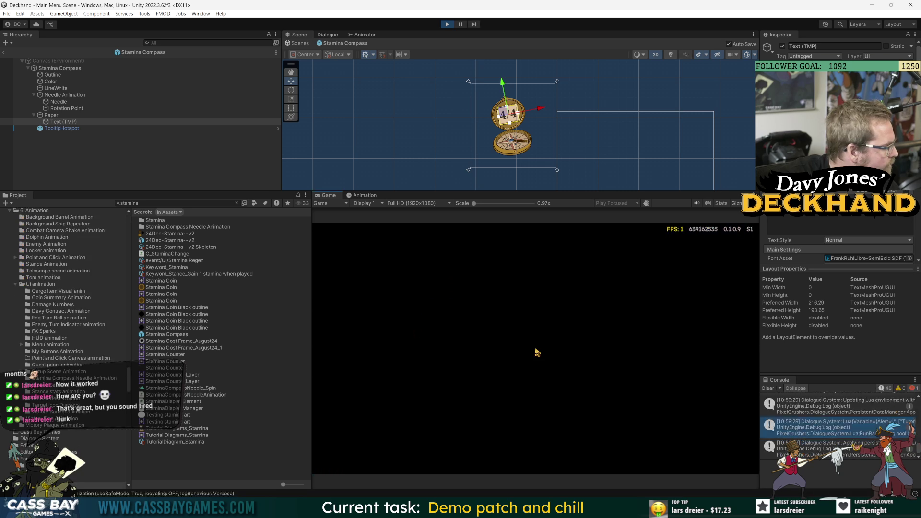
pyautogui.click(536, 310)
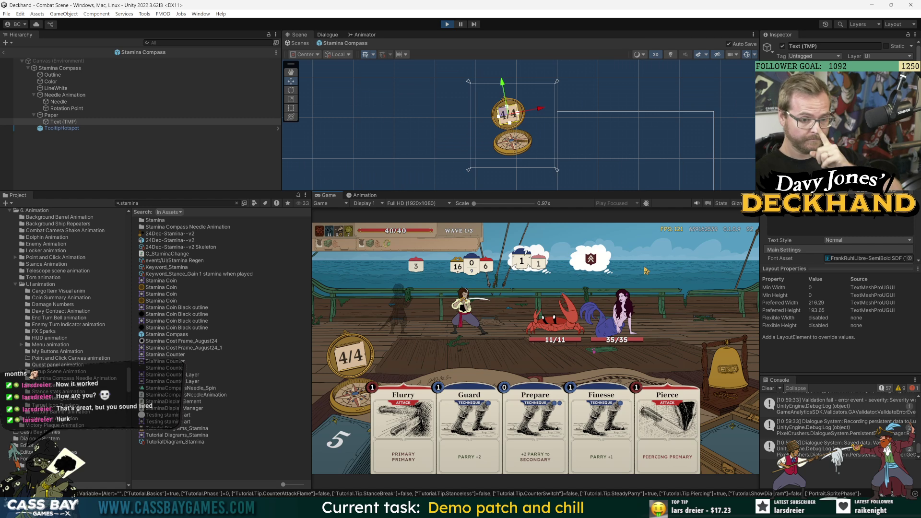
pyautogui.moveTo(595, 354)
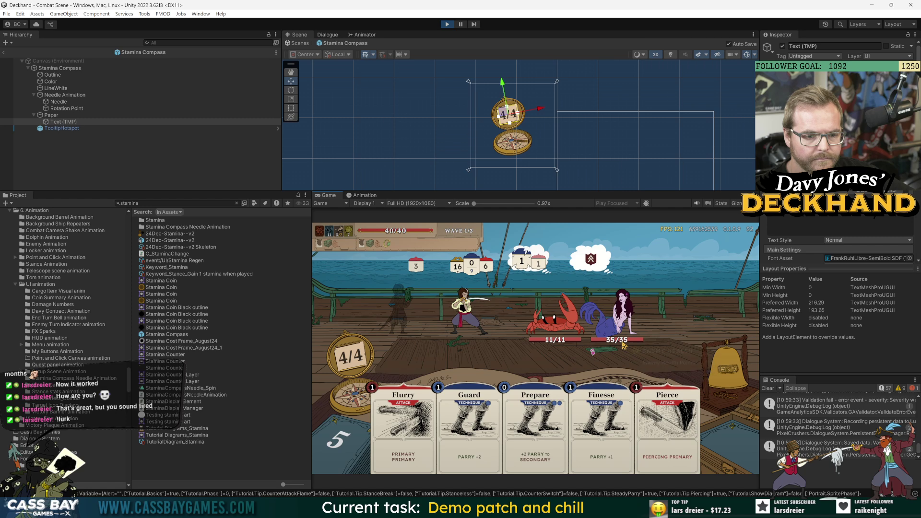
pyautogui.moveTo(624, 345)
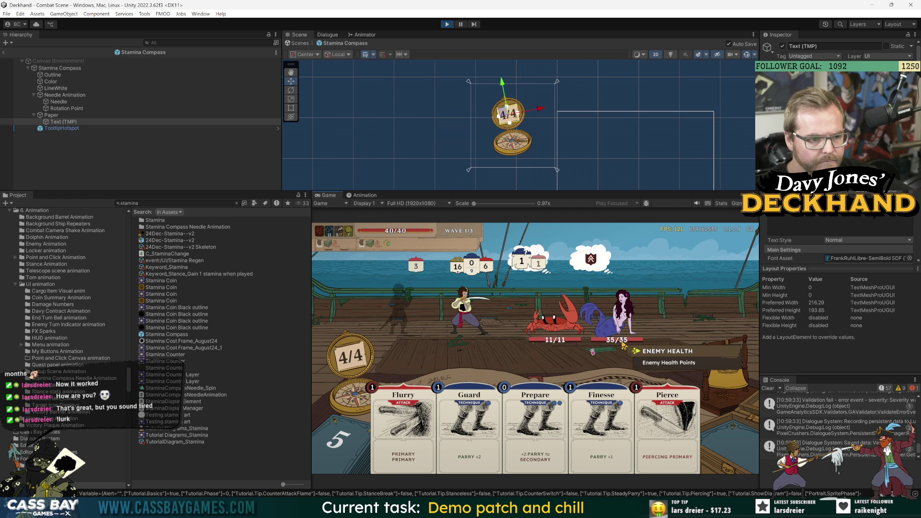
pyautogui.moveTo(397, 238)
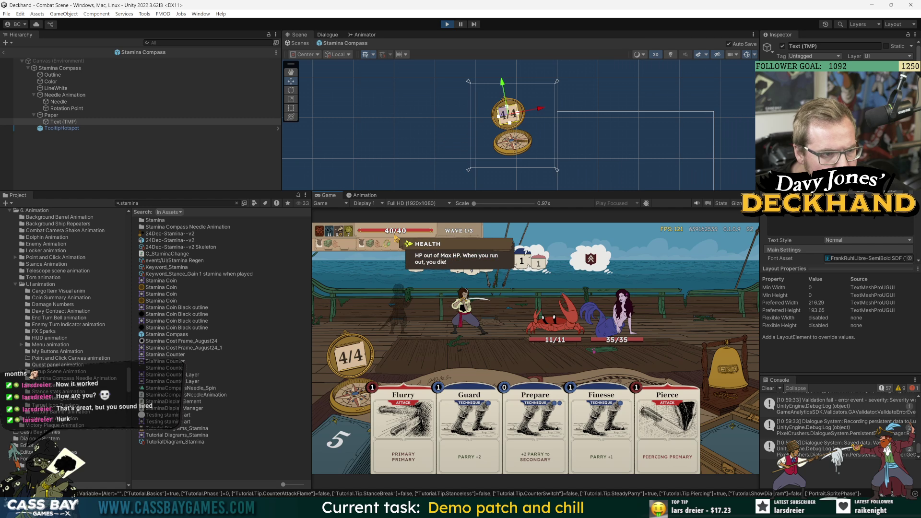
pyautogui.moveTo(476, 267)
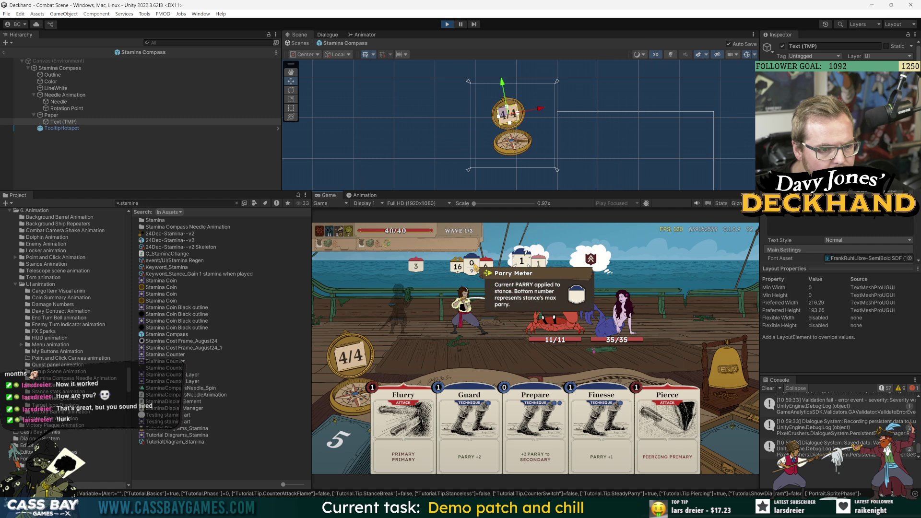
pyautogui.moveTo(351, 364)
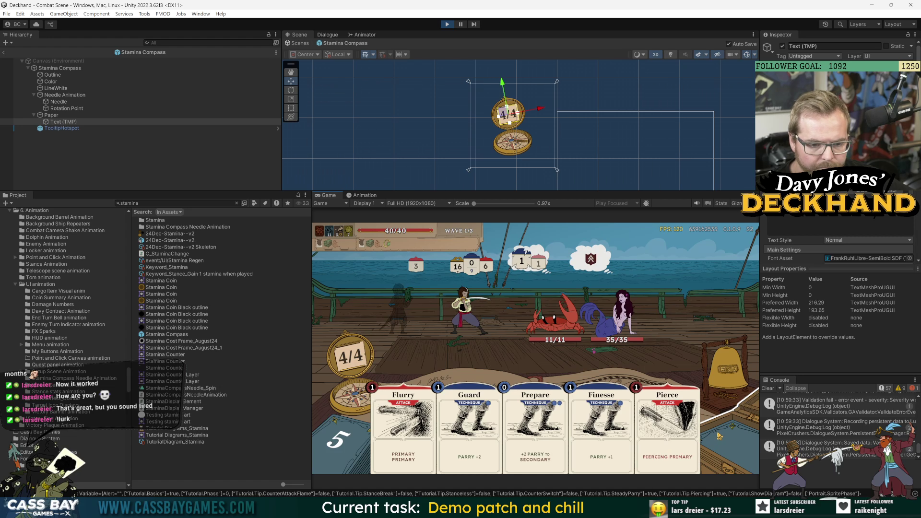
pyautogui.moveTo(685, 450)
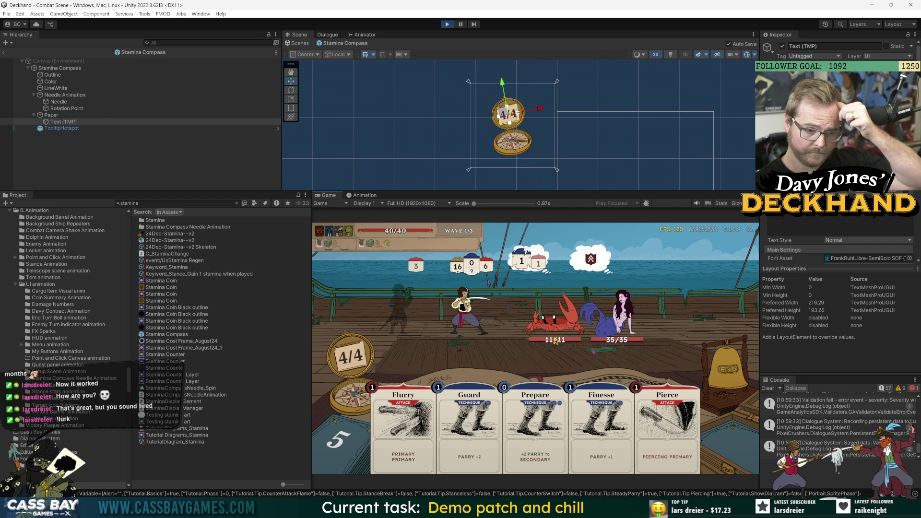
pyautogui.moveTo(390, 312)
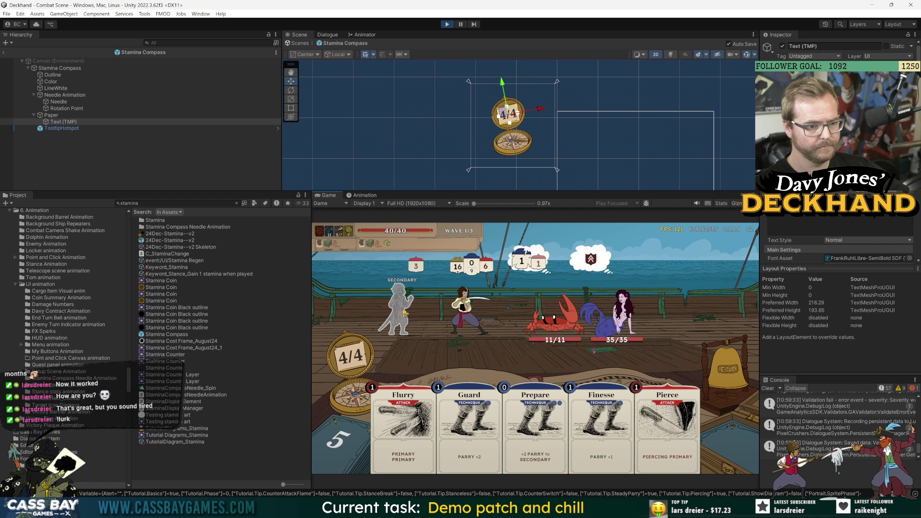
# Step: Cancel the Flurry aimed at the mermaid and play it on the crab instead
pyautogui.moveTo(469, 422); pyautogui.dragTo(496, 343)
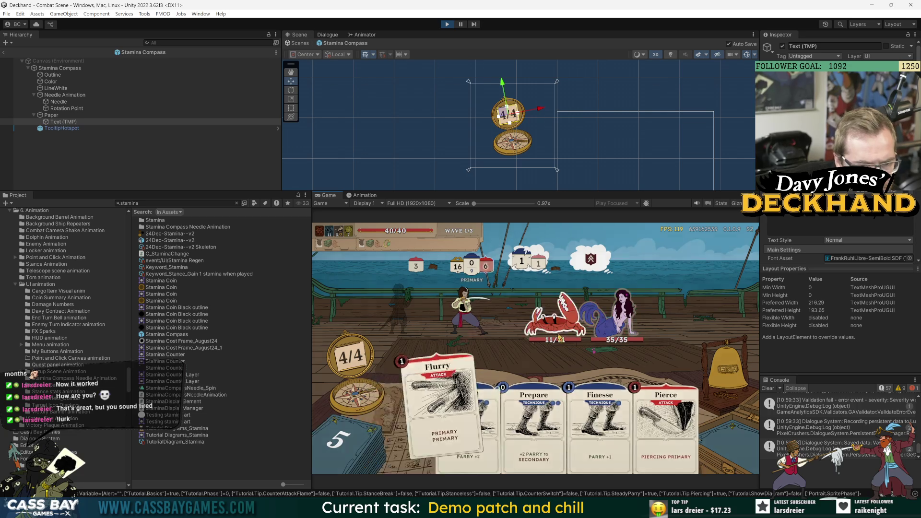
pyautogui.moveTo(423, 398)
pyautogui.mouseDown()
pyautogui.moveTo(528, 317)
pyautogui.moveTo(594, 314)
pyautogui.moveTo(566, 300)
pyautogui.moveTo(566, 318)
pyautogui.mouseUp()
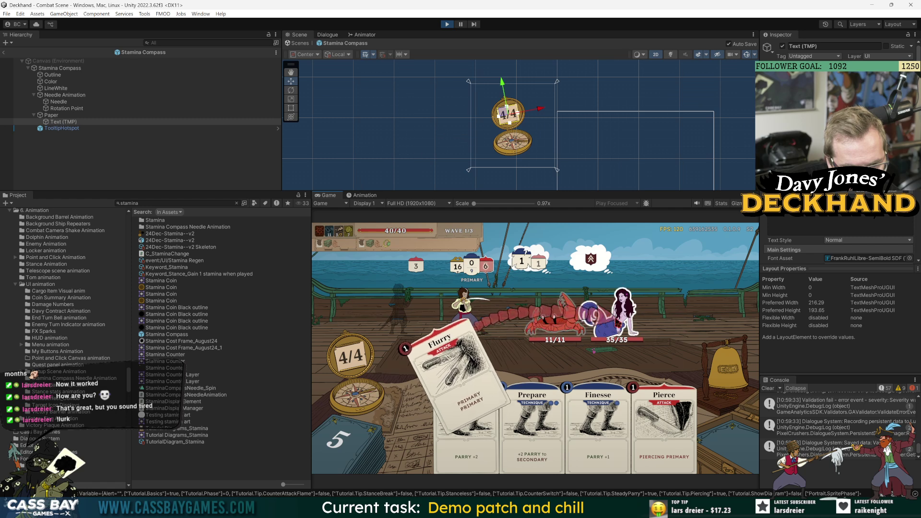
pyautogui.moveTo(567, 318); pyautogui.dragTo(567, 317)
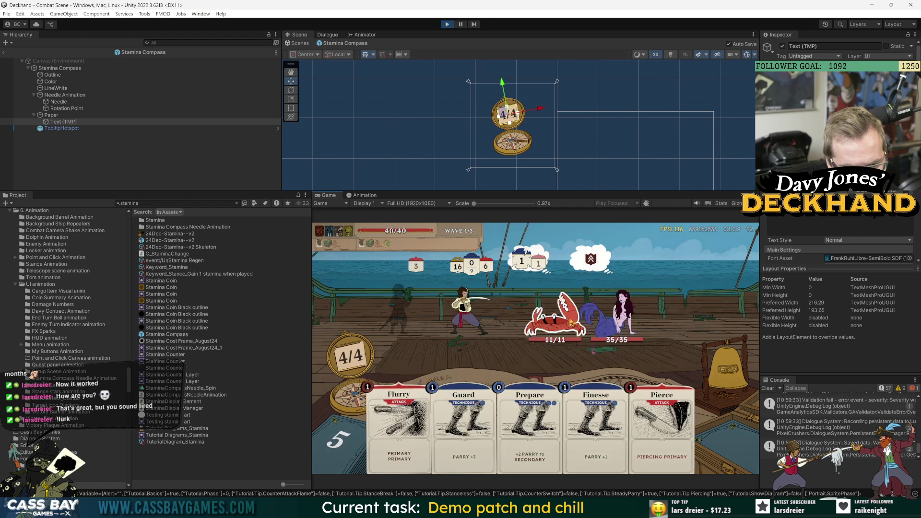
pyautogui.press('1')
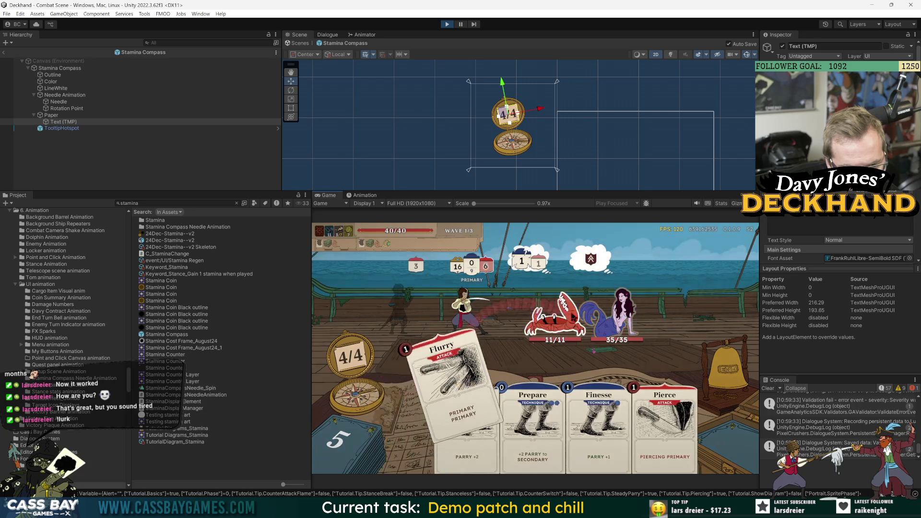
pyautogui.click(560, 314)
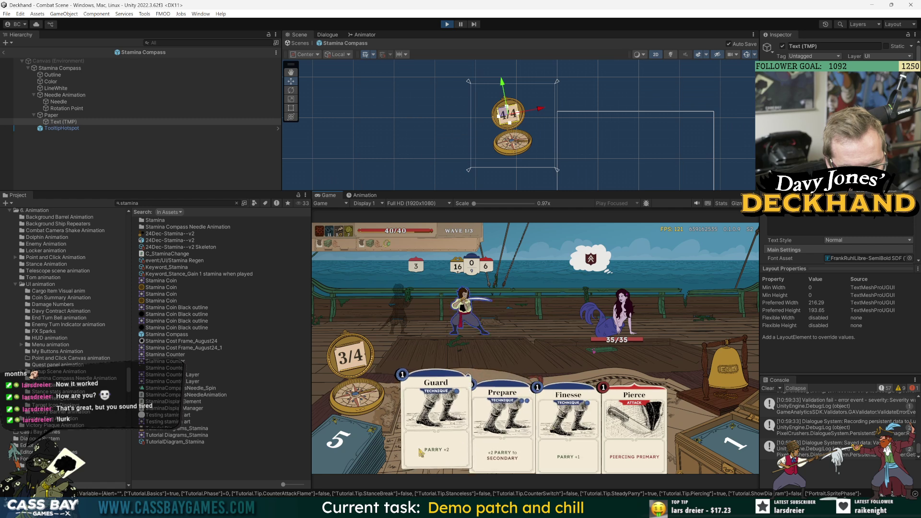
# Step: Play Guard, Vom Tag and Shadow Slash on the mermaid, then end the turn
pyautogui.click(436, 417)
pyautogui.click(728, 370)
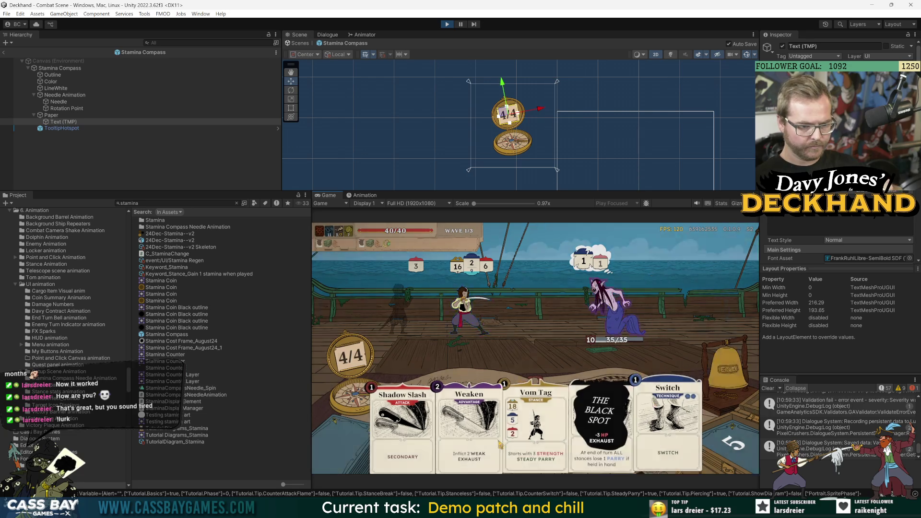
pyautogui.click(533, 432)
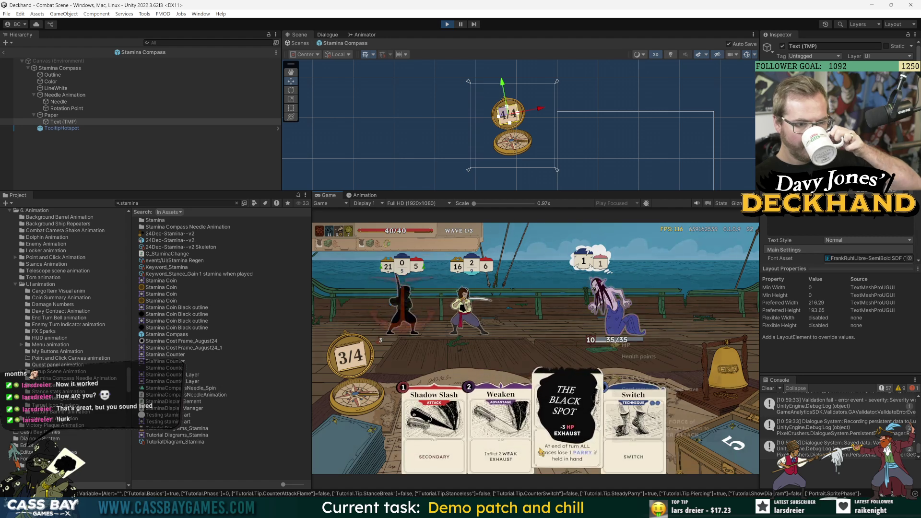
pyautogui.click(434, 413)
pyautogui.click(702, 373)
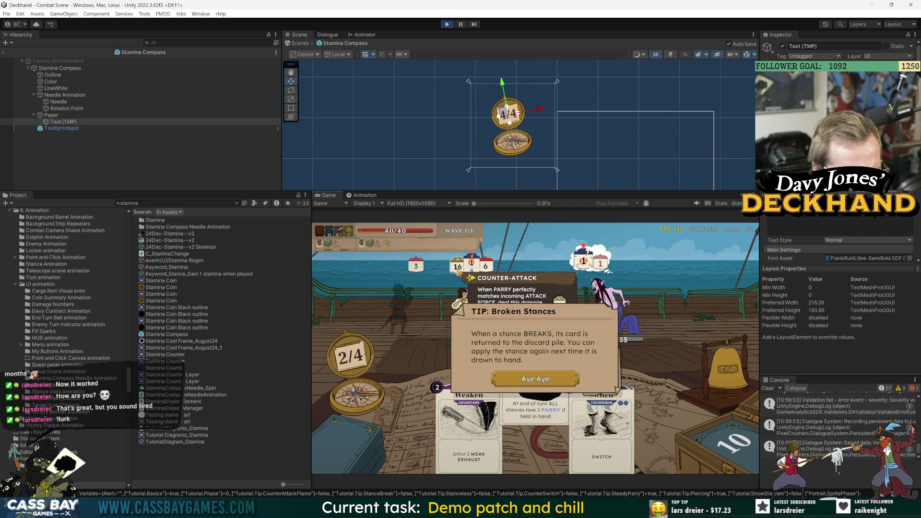
# Step: Find the Font Assets folder and enable Underlay on Lexend-Regular SDF Material white outline
pyautogui.moveTo(461, 270)
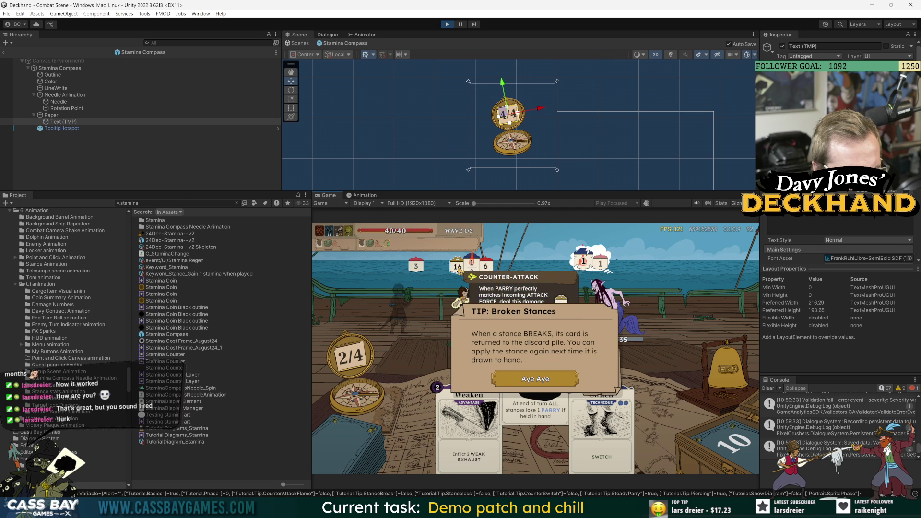
pyautogui.click(163, 381)
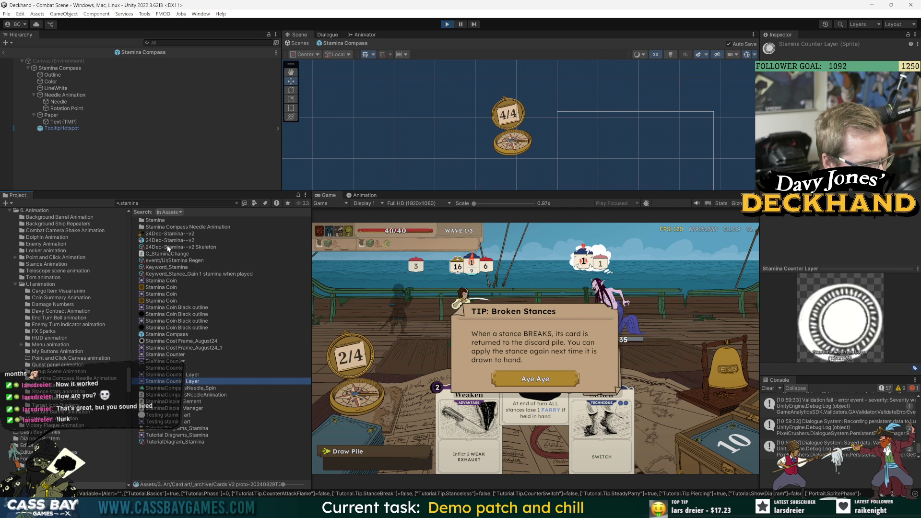
pyautogui.hotkey('ctrl', 'f')
pyautogui.write('fo')
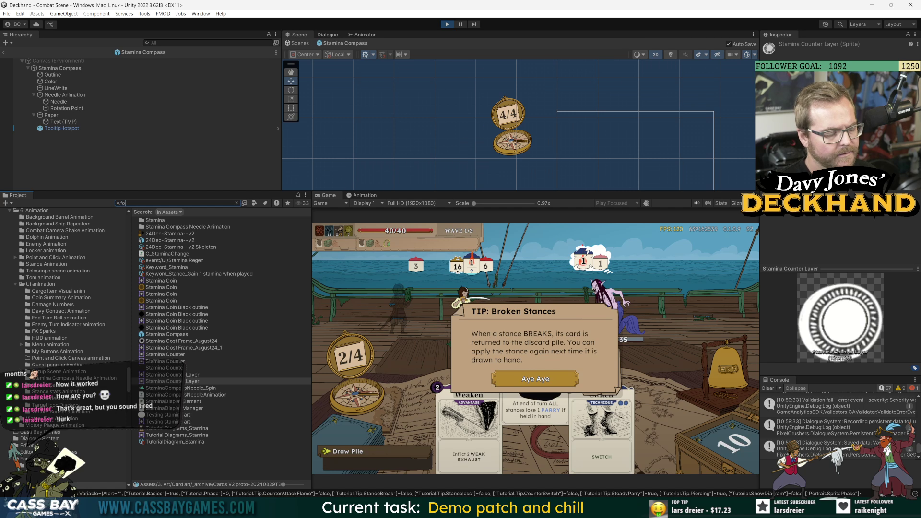
pyautogui.write('nt as')
pyautogui.doubleClick(170, 228)
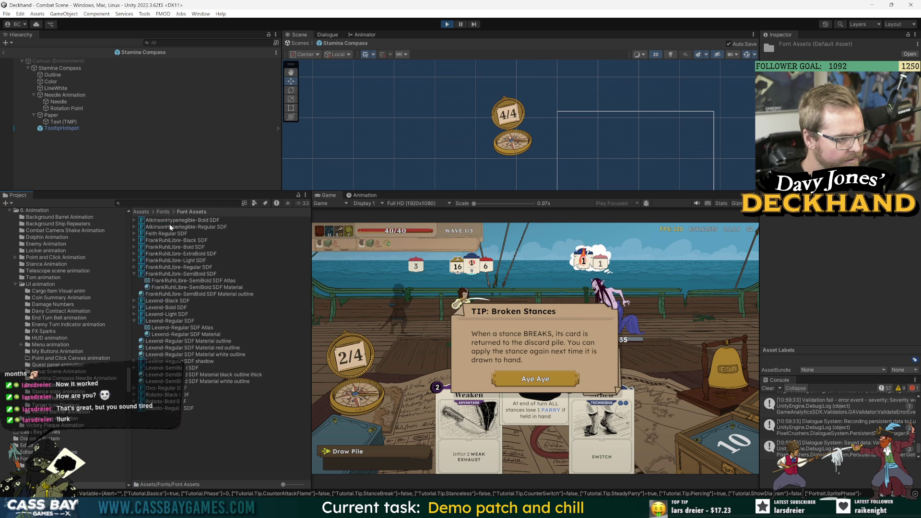
pyautogui.click(234, 354)
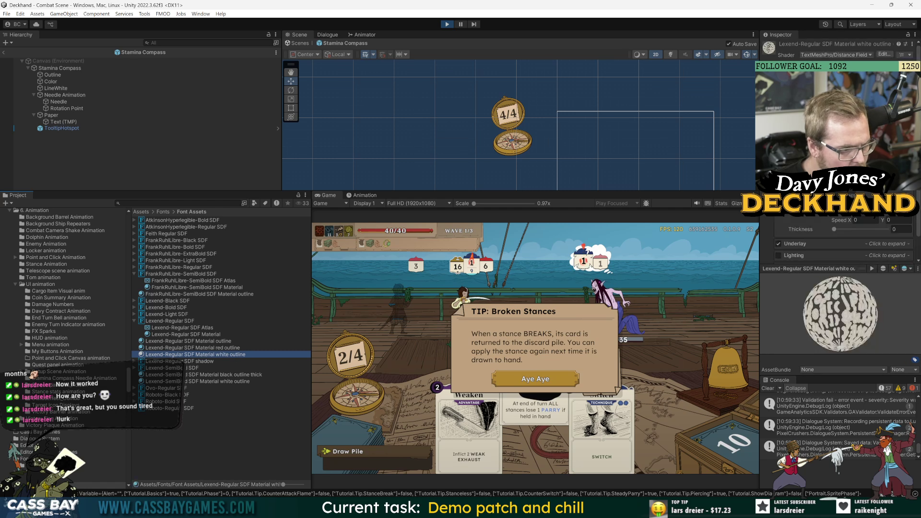
pyautogui.click(778, 243)
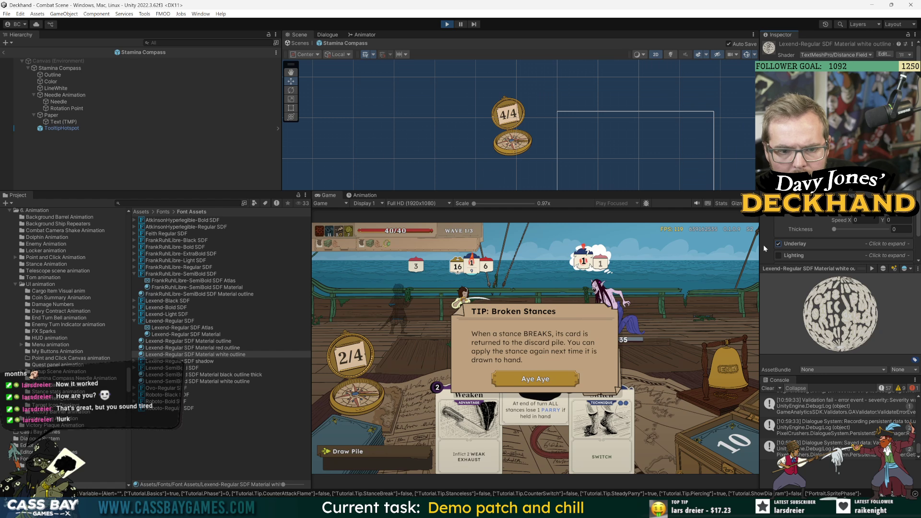
# Step: Set the underlay dilate to -1 and toggle Underlay off and on to compare
pyautogui.moveTo(761, 245); pyautogui.dragTo(665, 242)
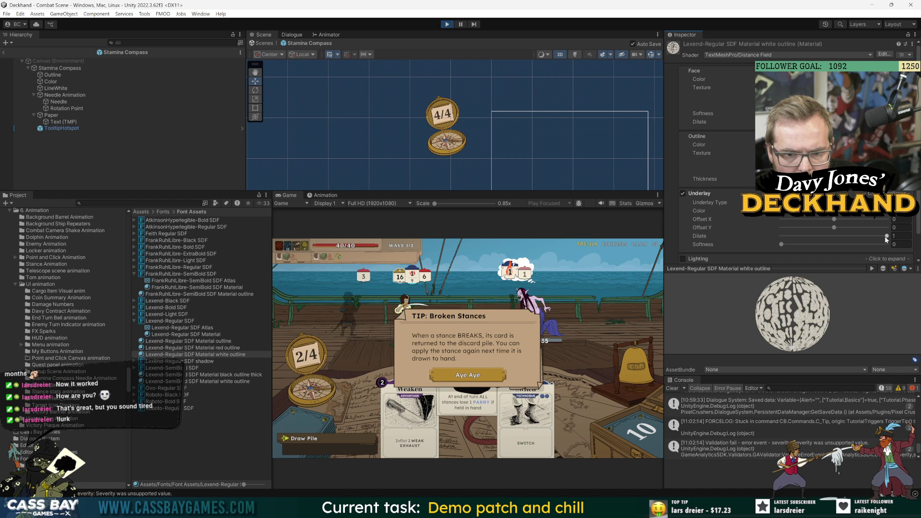
pyautogui.moveTo(886, 236); pyautogui.dragTo(755, 242)
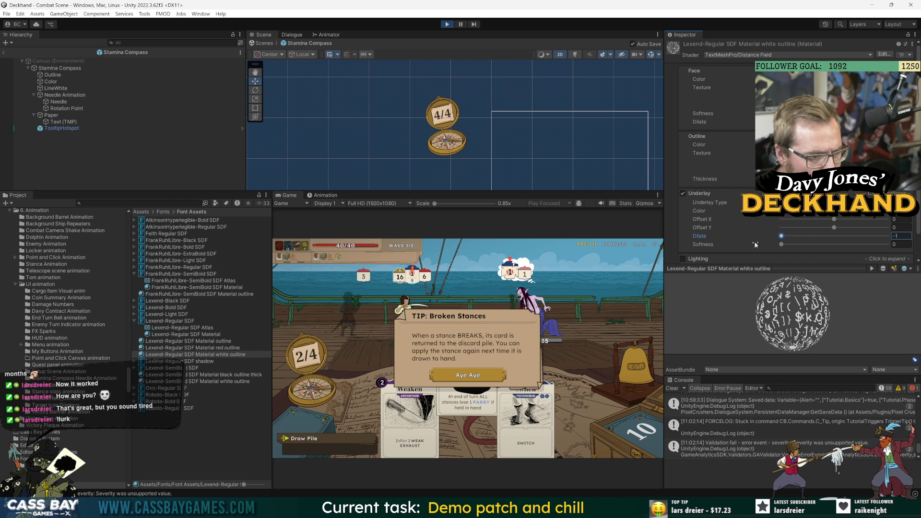
pyautogui.write('1')
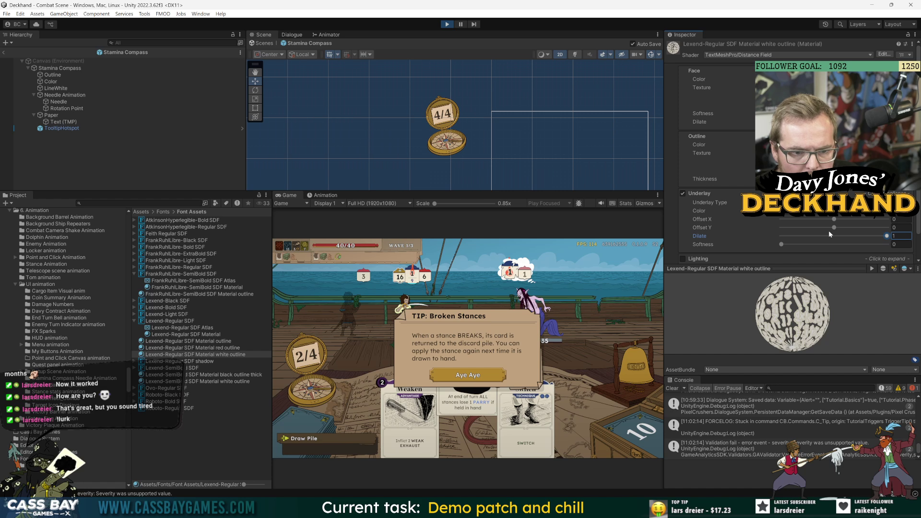
pyautogui.click(683, 193)
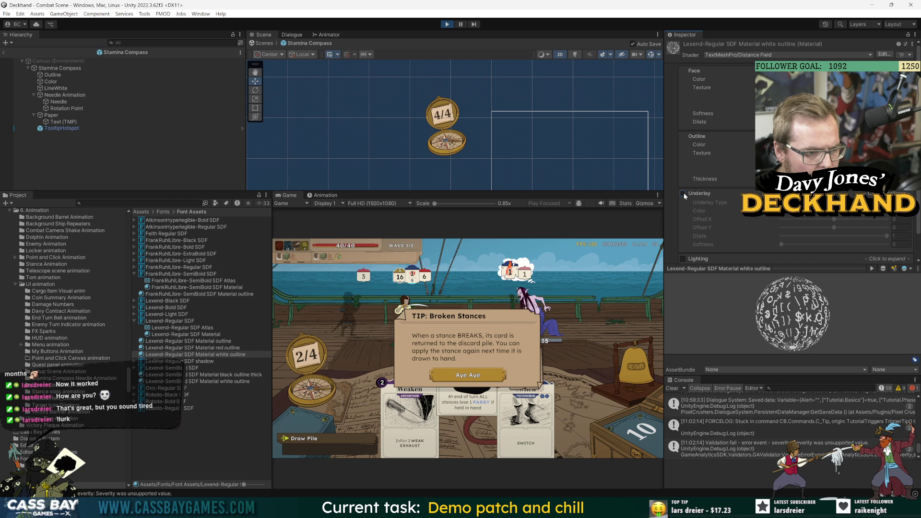
pyautogui.click(684, 193)
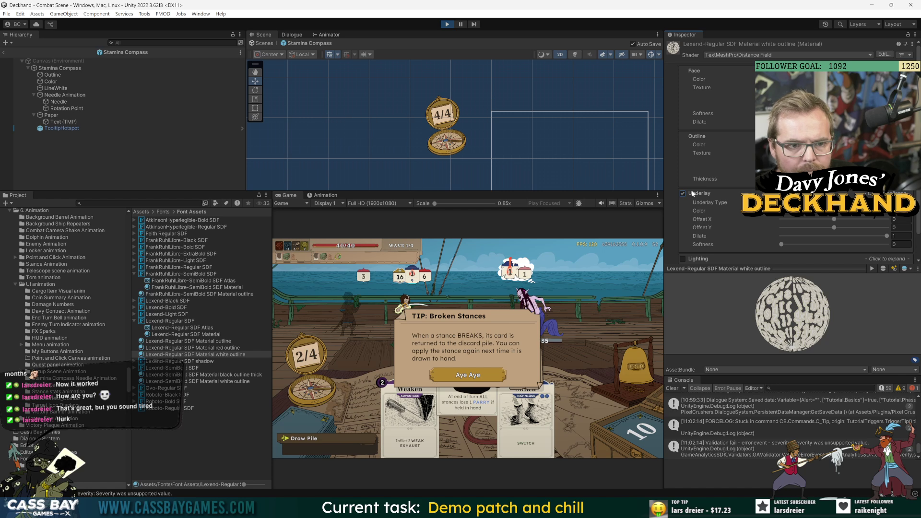
# Step: Change the underlay colour from beige to pure white (255/255/255)
pyautogui.scroll(-1, 698, 162)
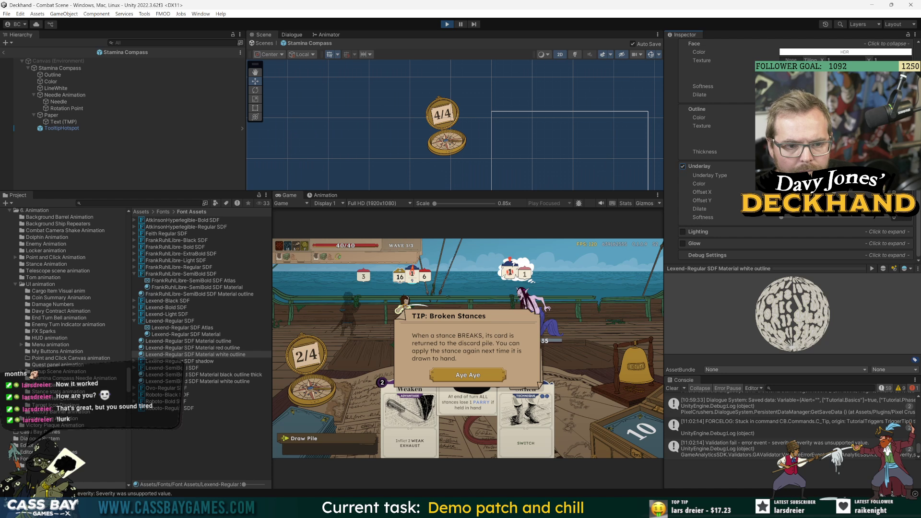
pyautogui.click(844, 184)
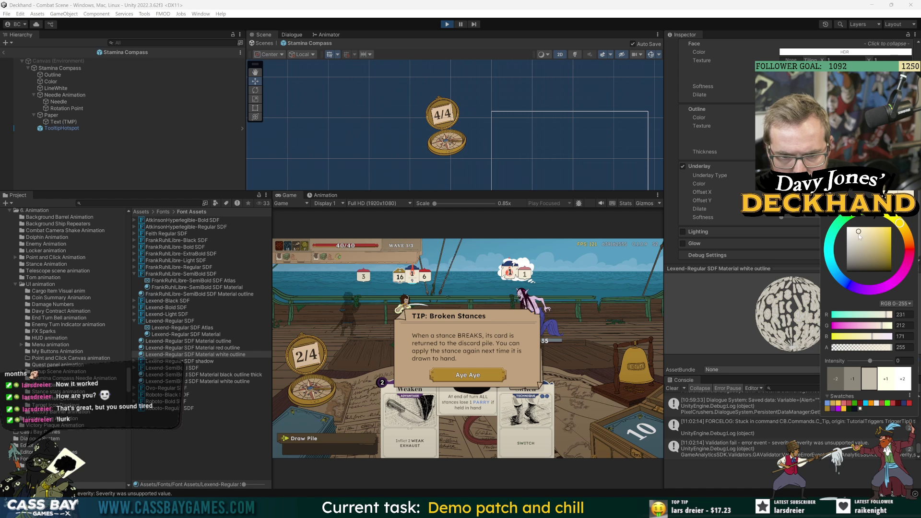
pyautogui.moveTo(859, 236); pyautogui.dragTo(847, 228)
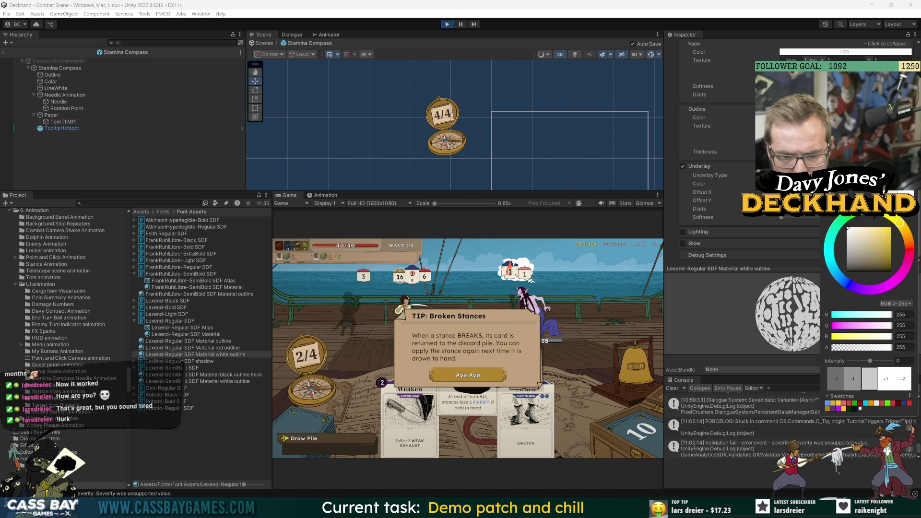
pyautogui.click(670, 254)
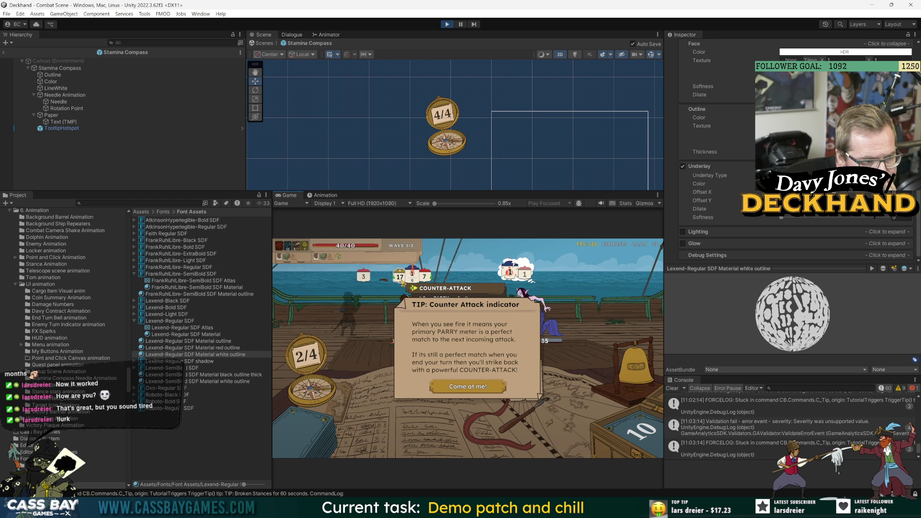
# Step: Select Lexend-SemiBold SDF Material white outline and toggle its Underlay off and on to compare
pyautogui.click(216, 381)
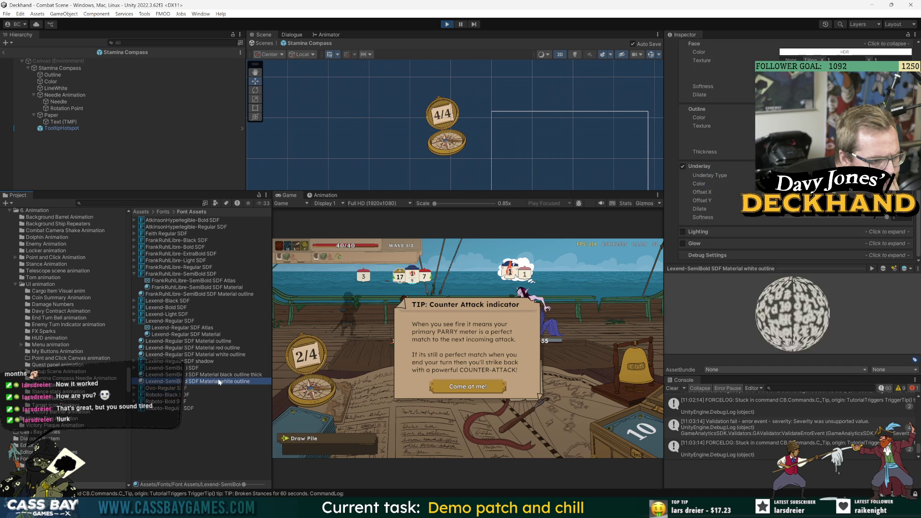
pyautogui.click(683, 166)
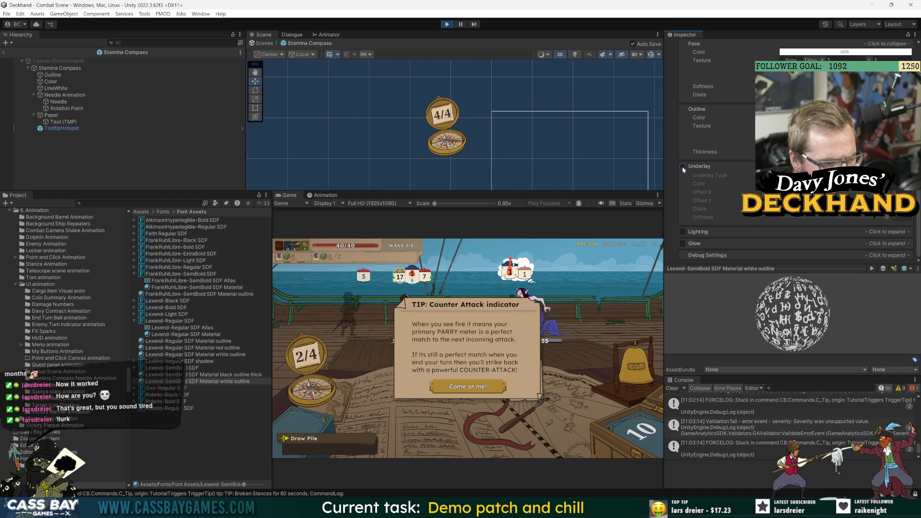
pyautogui.click(682, 166)
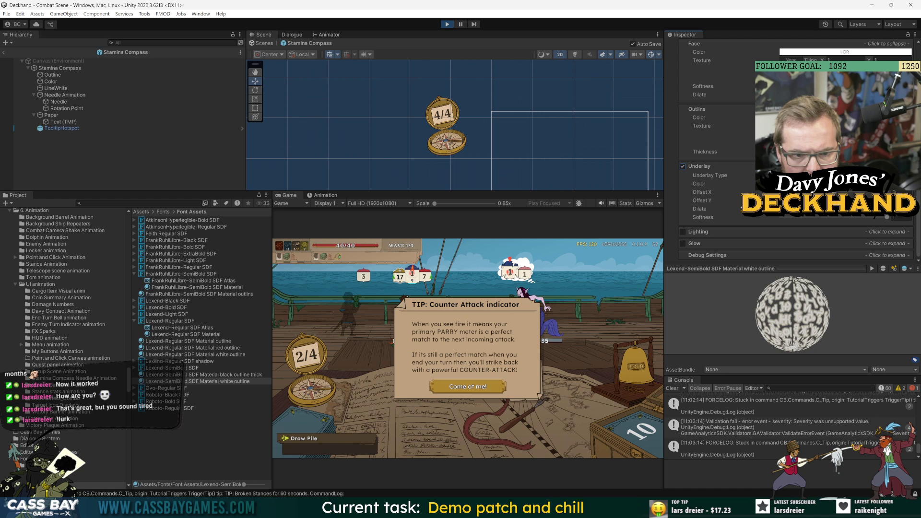
# Step: Set underlay softness to 0 and raise underlay dilate to 0.418, leaving the colour unchanged
pyautogui.moveTo(866, 219); pyautogui.dragTo(747, 225)
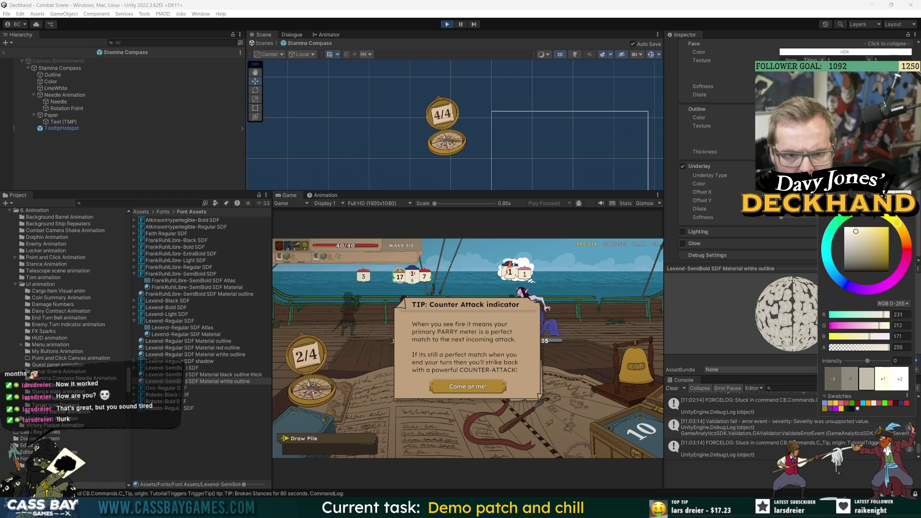
pyautogui.click(816, 184)
pyautogui.press('Escape')
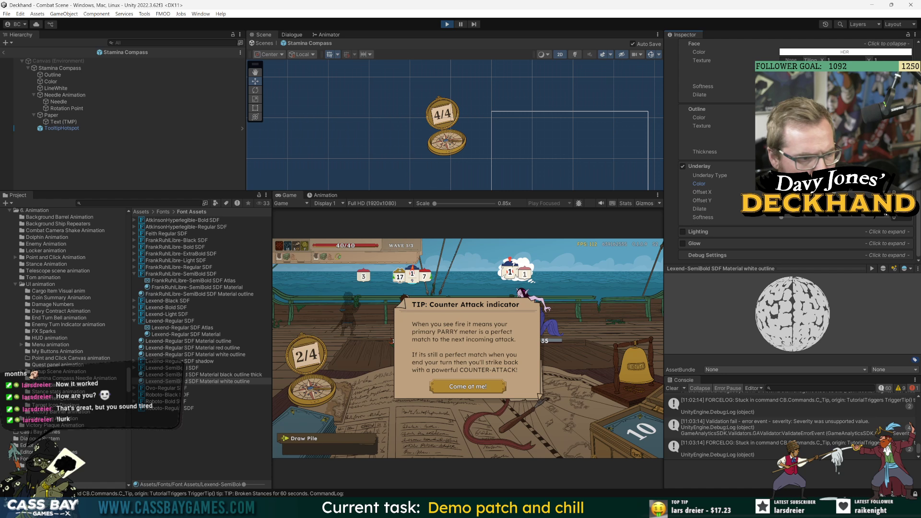
pyautogui.moveTo(816, 209); pyautogui.dragTo(844, 209)
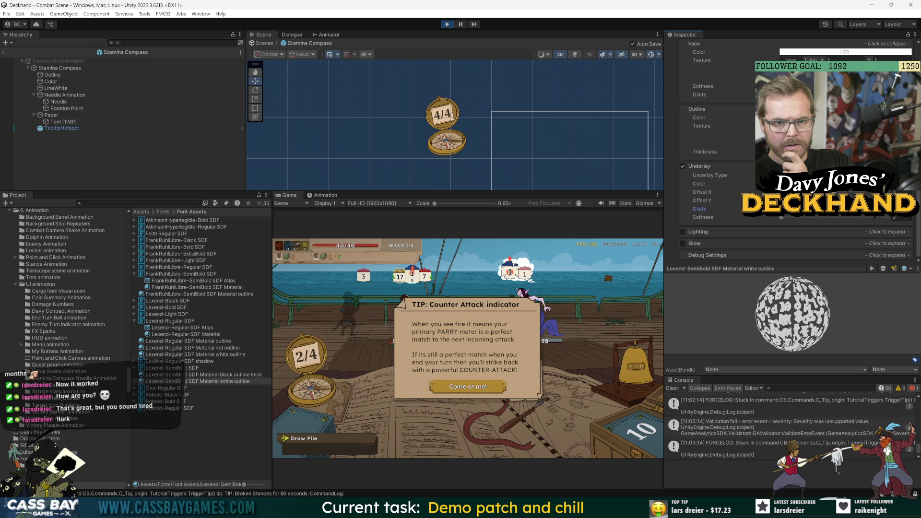
pyautogui.click(700, 95)
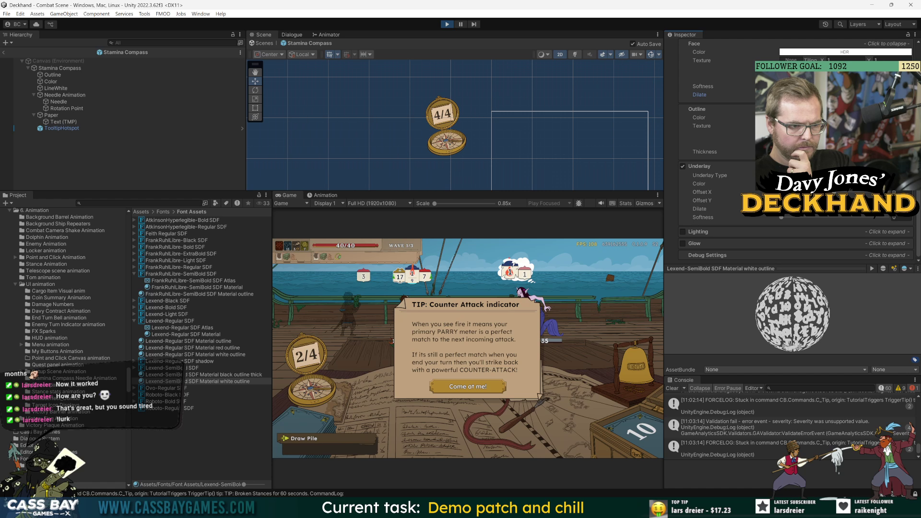
pyautogui.scroll(2, 718, 107)
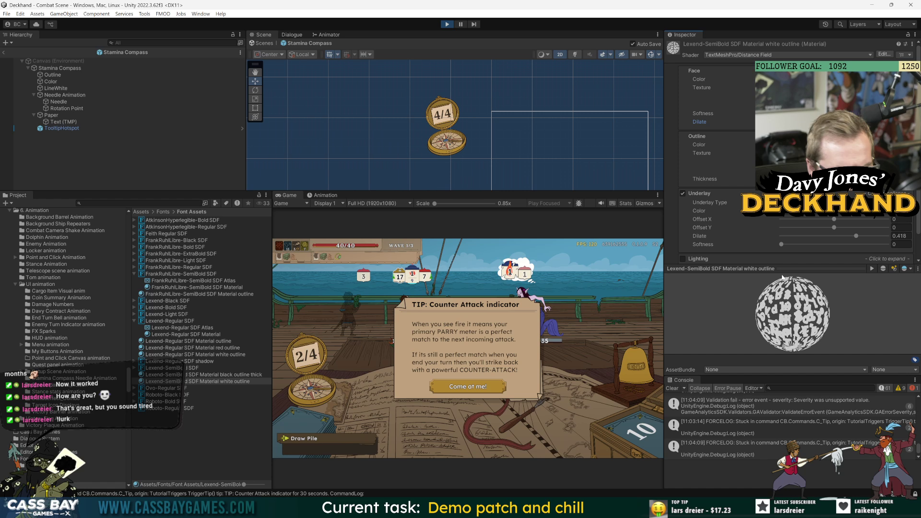
pyautogui.scroll(-3, 701, 225)
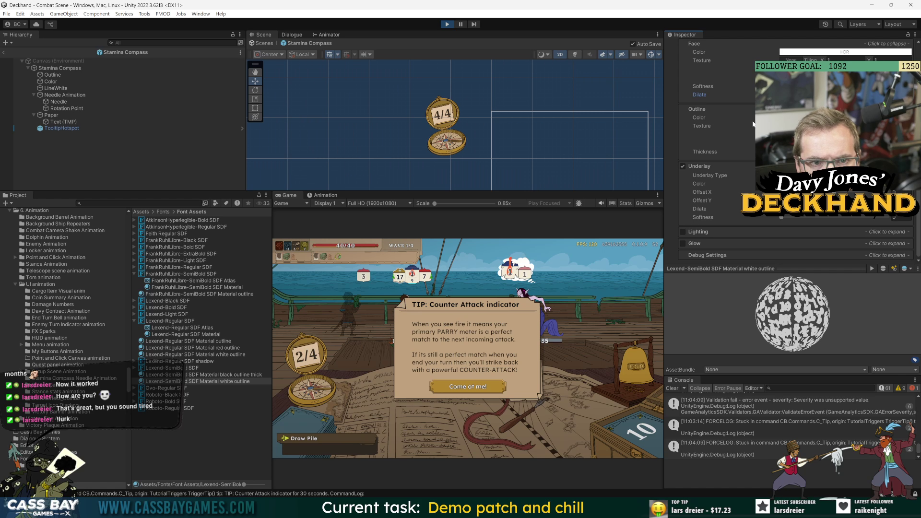
# Step: Tweak the underlay dilate and cut softness to 0.18, trying then undoing a thicker outline
pyautogui.click(817, 209)
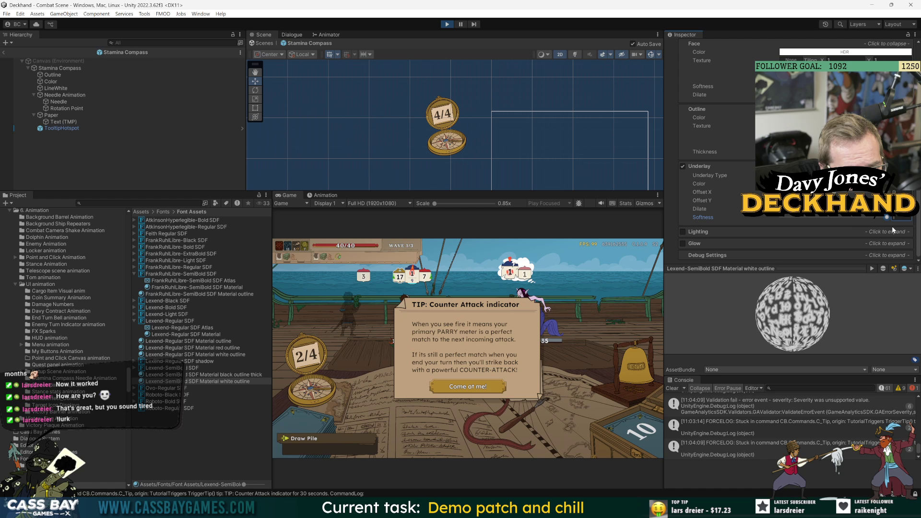
pyautogui.moveTo(819, 218)
pyautogui.mouseDown()
pyautogui.moveTo(806, 223)
pyautogui.moveTo(882, 220)
pyautogui.mouseUp()
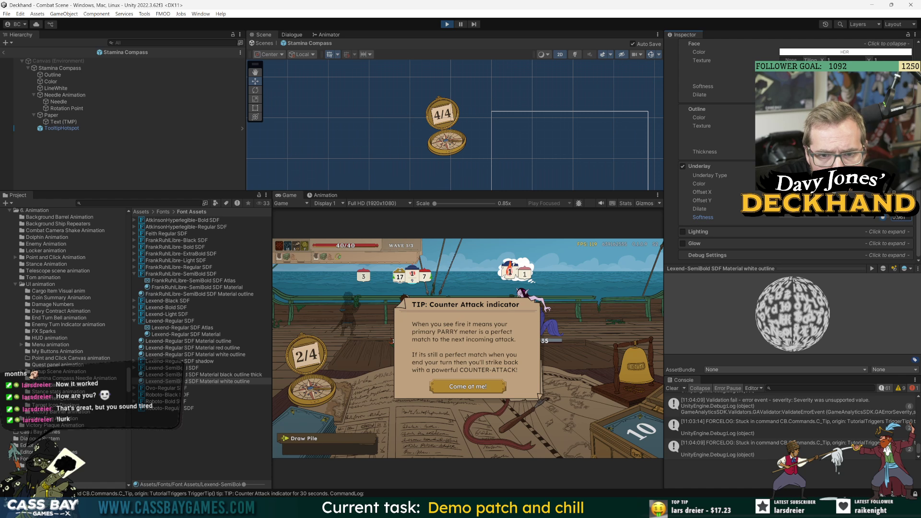
pyautogui.click(882, 209)
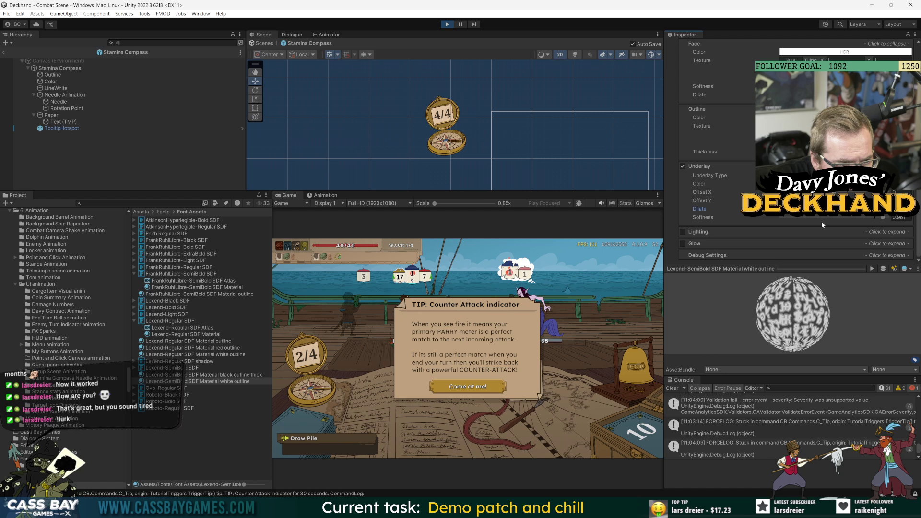
pyautogui.moveTo(821, 221); pyautogui.dragTo(799, 219)
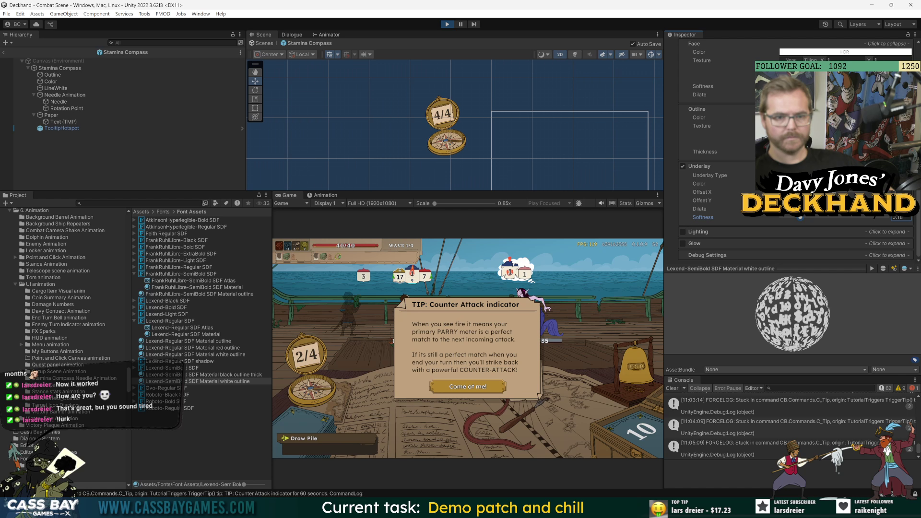
pyautogui.moveTo(705, 152); pyautogui.dragTo(720, 151)
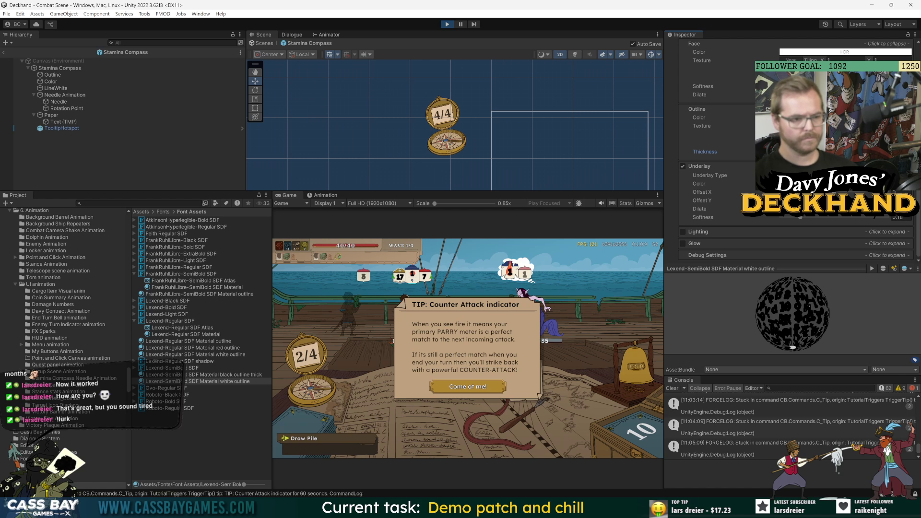
pyautogui.hotkey('ctrl', 'z')
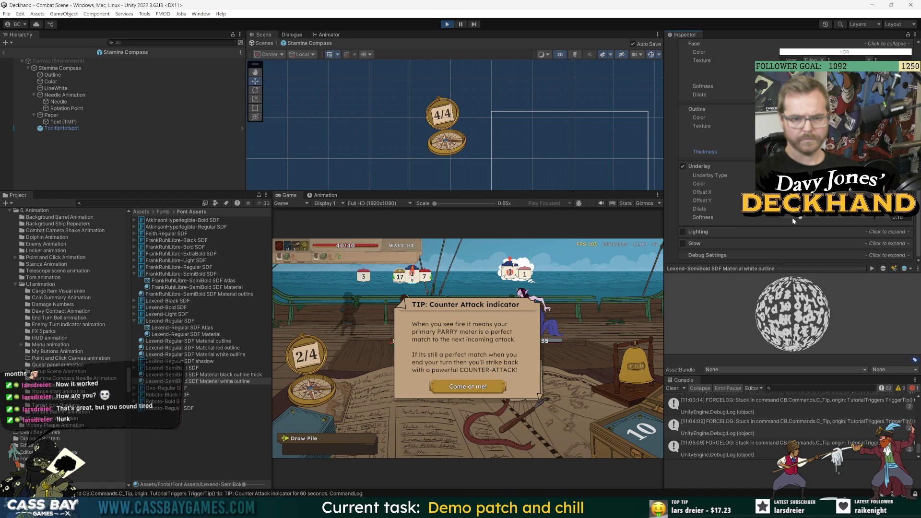
# Step: Raise the underlay dilate further with softness at 0, then dismiss the Counter Attack tip
pyautogui.moveTo(801, 209); pyautogui.dragTo(816, 209)
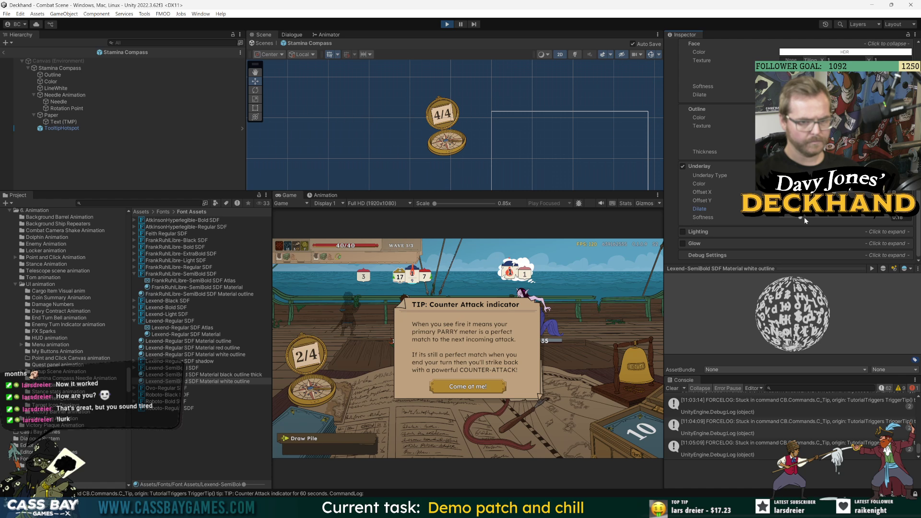
pyautogui.moveTo(804, 218); pyautogui.dragTo(791, 217)
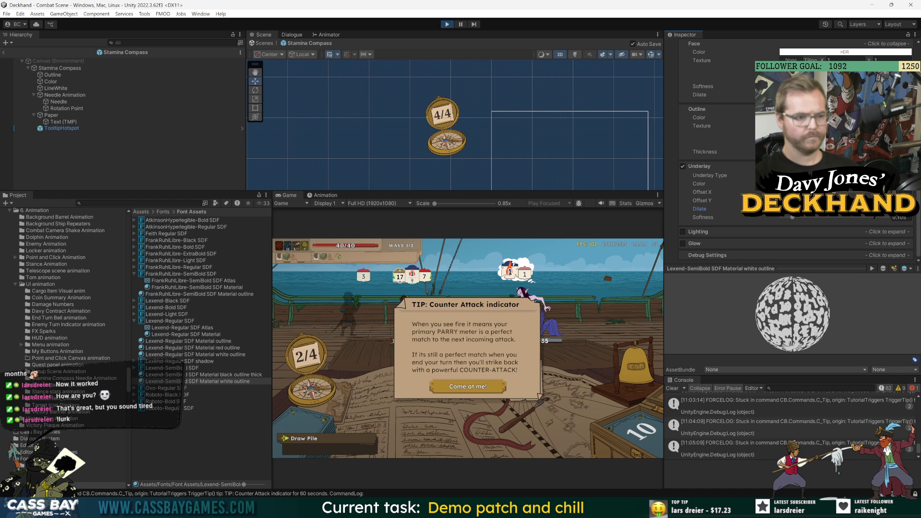
pyautogui.moveTo(892, 209)
pyautogui.mouseDown()
pyautogui.moveTo(915, 216)
pyautogui.moveTo(835, 213)
pyautogui.mouseUp()
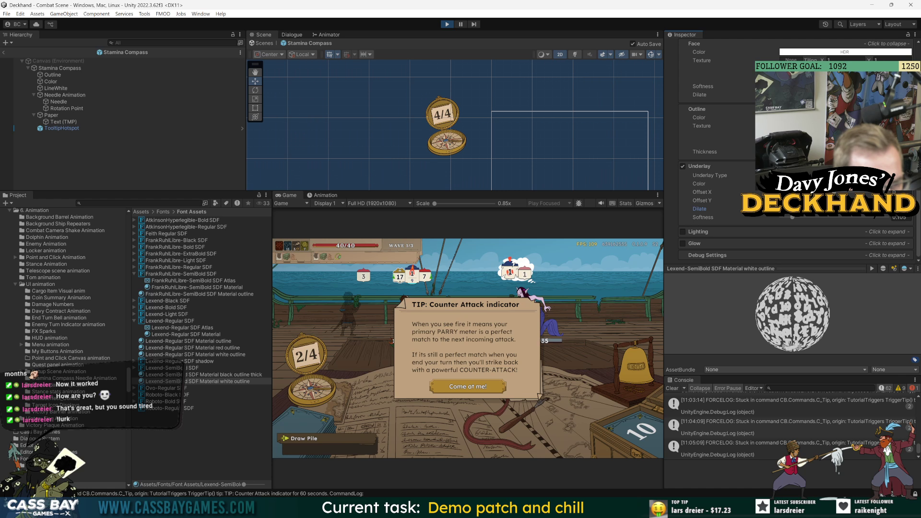
pyautogui.moveTo(792, 217); pyautogui.dragTo(750, 219)
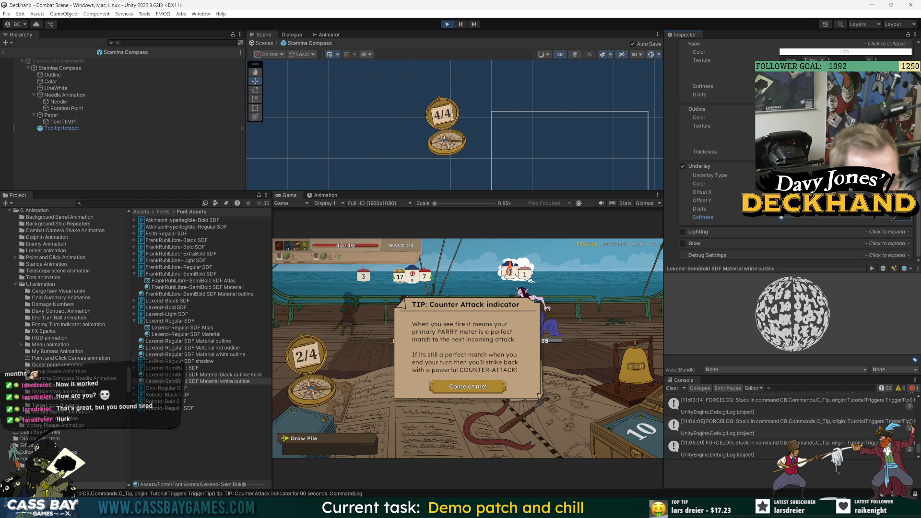
pyautogui.click(700, 208)
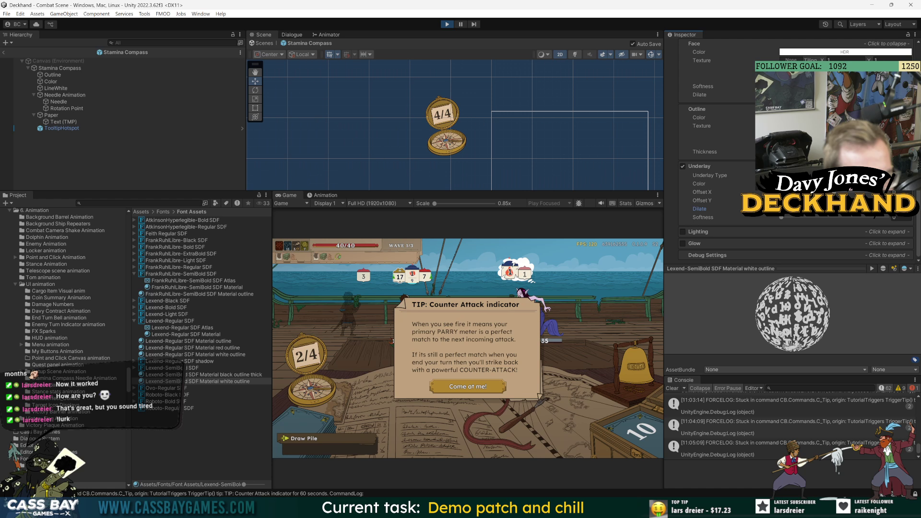
pyautogui.click(488, 389)
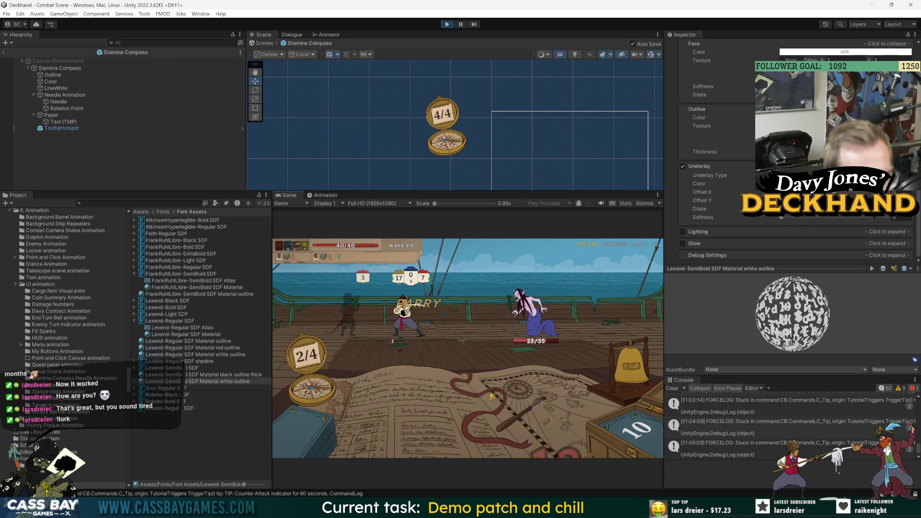
# Step: Set the underlay colour back to the beige parchment colour sampled from the game view
pyautogui.moveTo(401, 284)
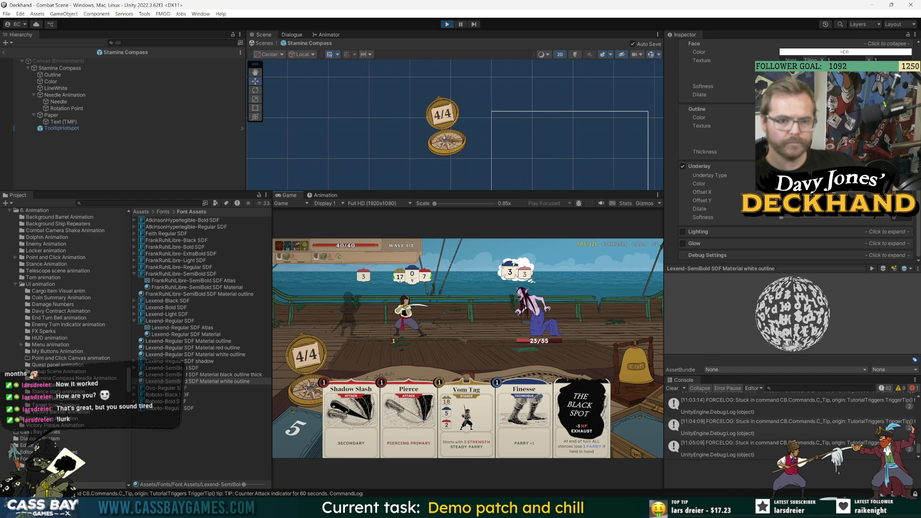
pyautogui.click(844, 184)
pyautogui.click(810, 202)
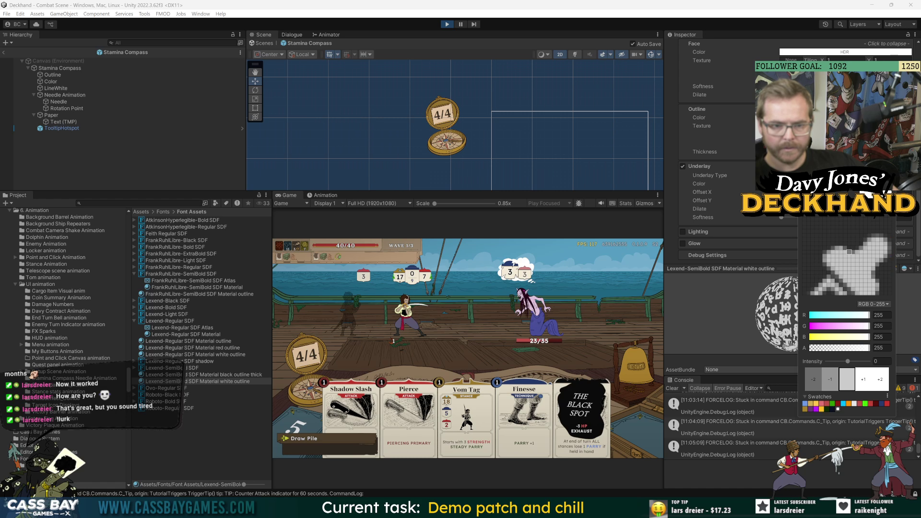
pyautogui.click(418, 276)
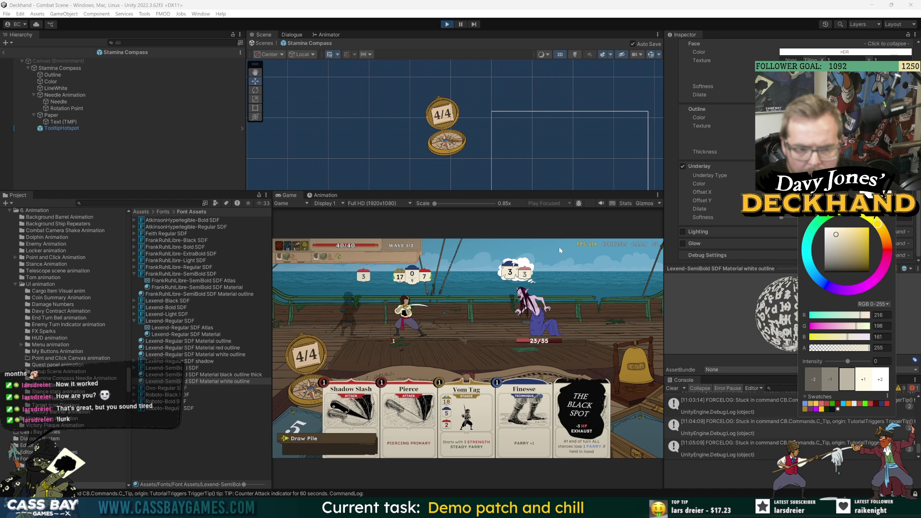
pyautogui.press('Return')
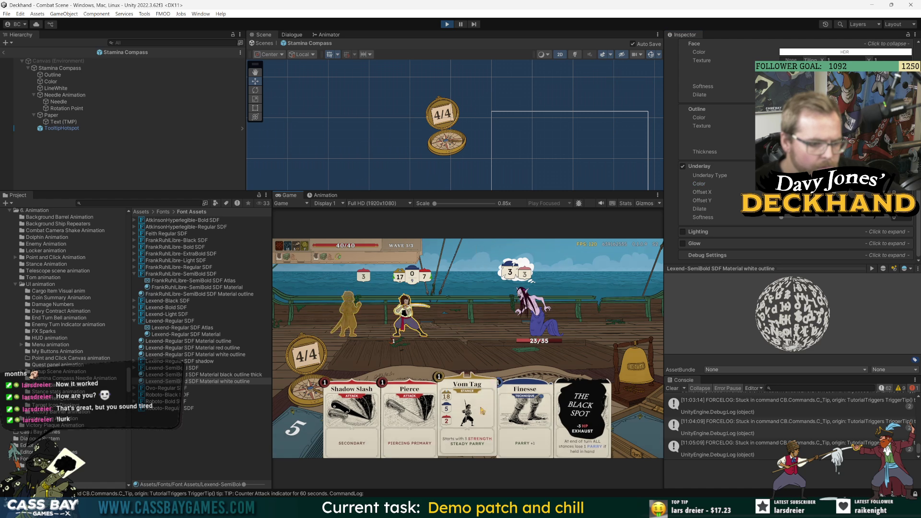
# Step: Play Vom Tag, Finesse and The Black Spot, then Weaken on the mermaid, ending each turn
pyautogui.click(458, 436)
pyautogui.click(458, 437)
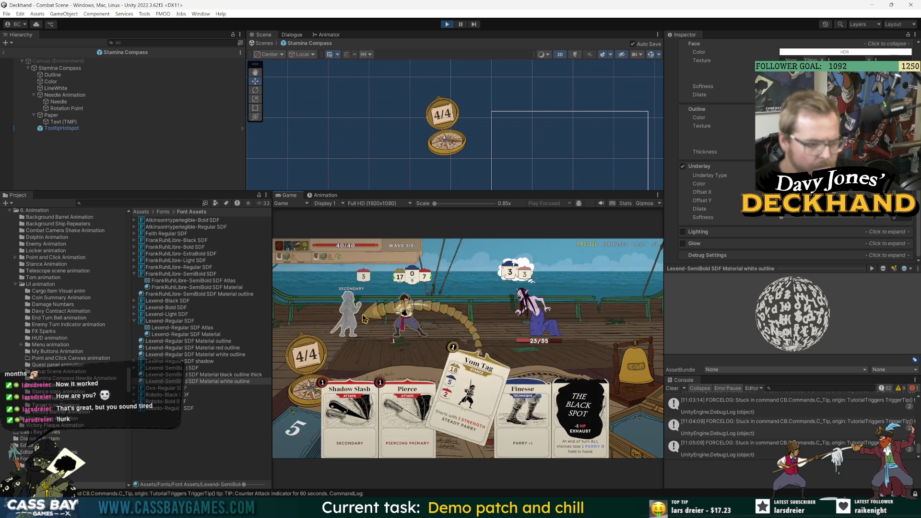
pyautogui.click(523, 417)
pyautogui.click(533, 414)
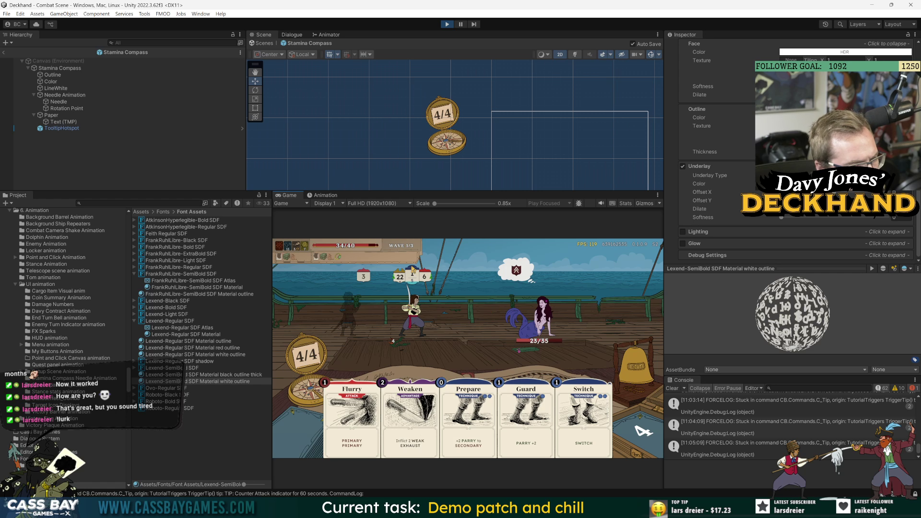
pyautogui.press('2')
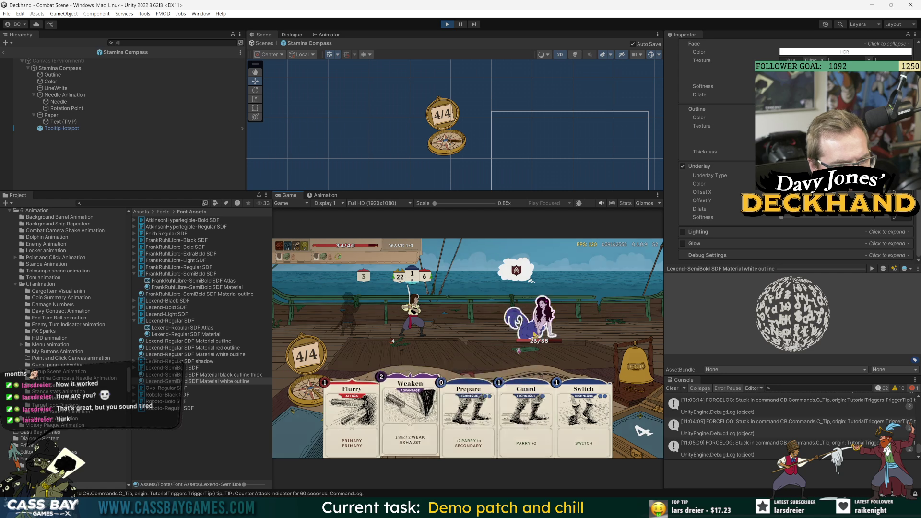
pyautogui.click(534, 334)
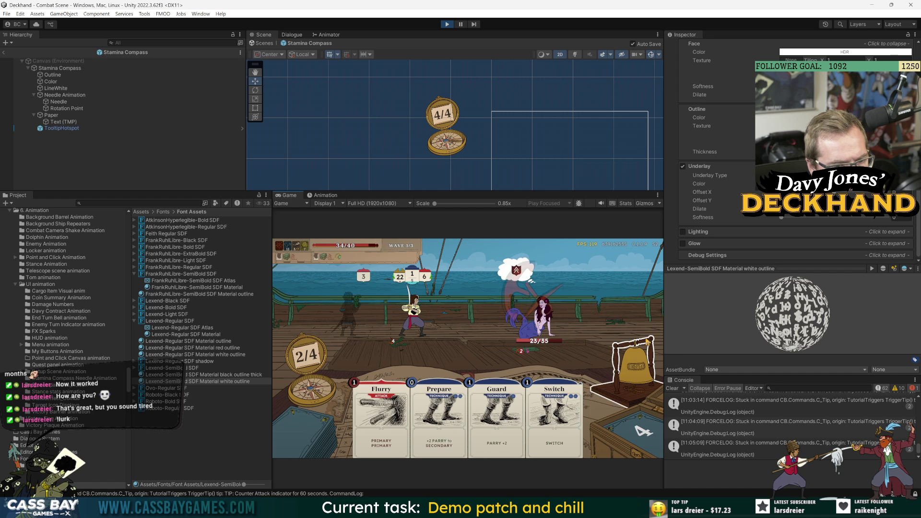
pyautogui.click(619, 375)
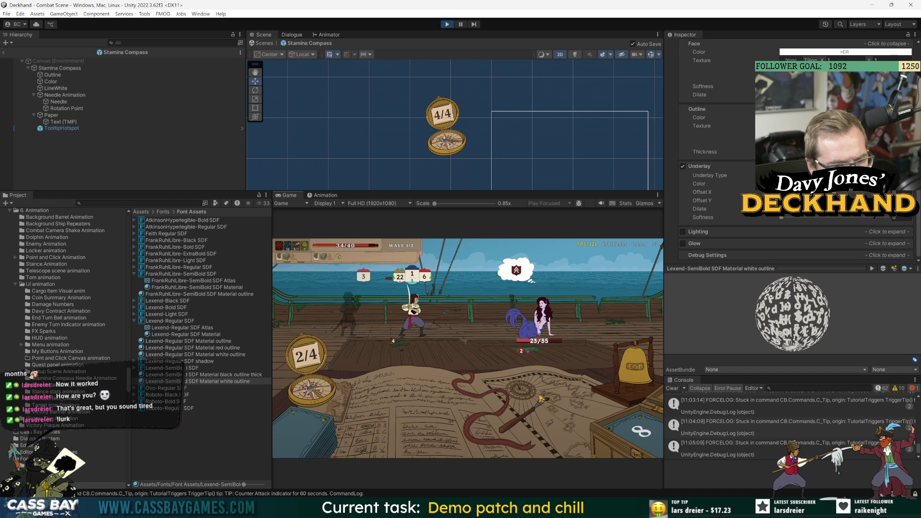
pyautogui.moveTo(520, 357)
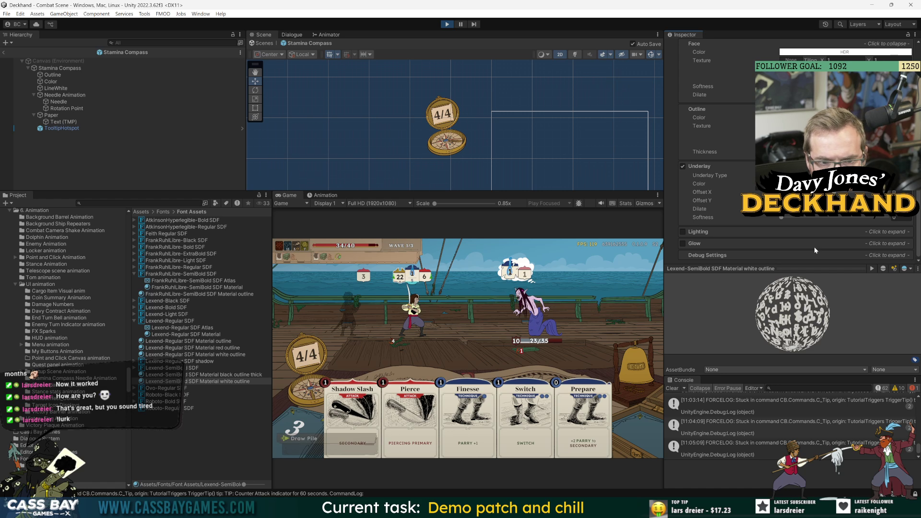
# Step: Increase the underlay dilate and lighten the underlay colour to pale cream 229/219/198
pyautogui.moveTo(699, 208); pyautogui.dragTo(708, 209)
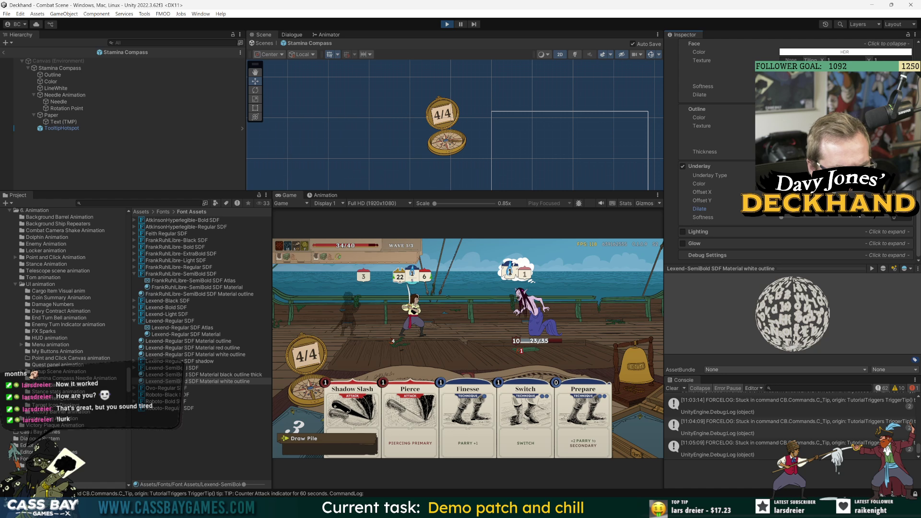
pyautogui.click(844, 184)
pyautogui.moveTo(847, 236); pyautogui.dragTo(843, 234)
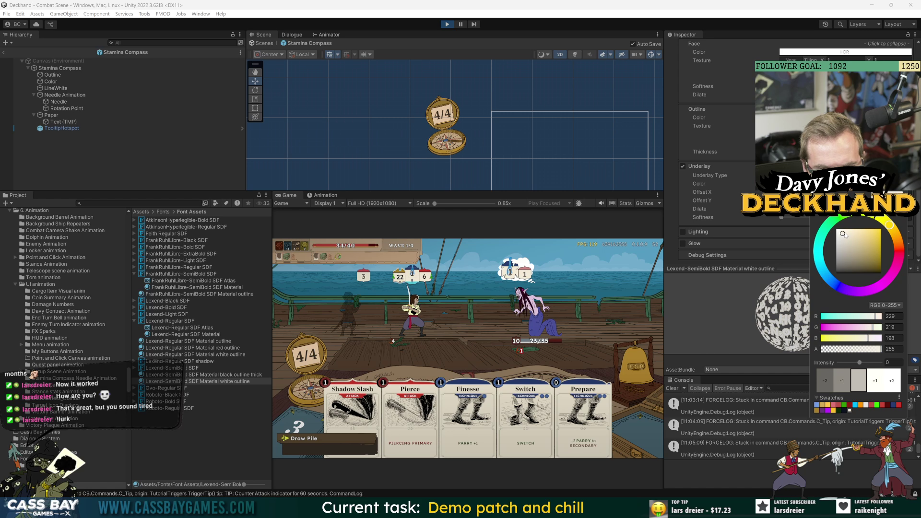
pyautogui.press('Return')
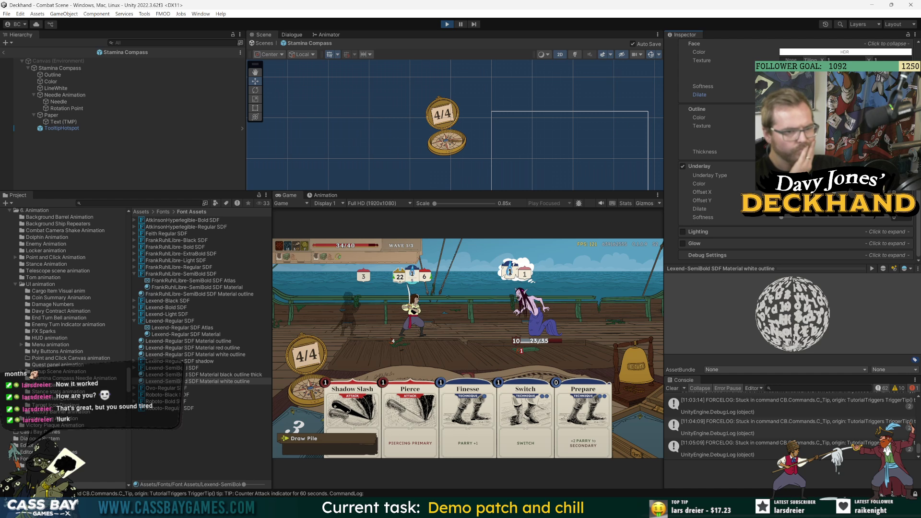
# Step: Stop the playtest and return to the Main Menu Scene
pyautogui.click(700, 209)
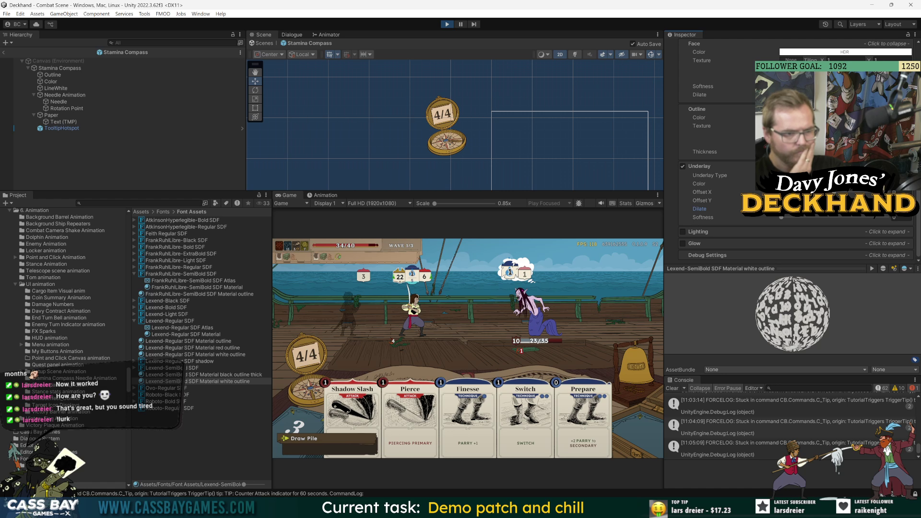
pyautogui.click(699, 94)
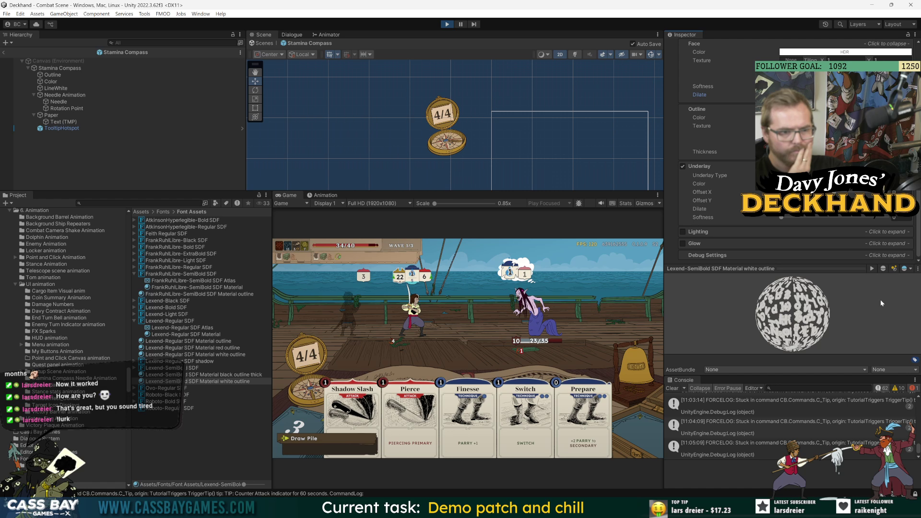
pyautogui.click(447, 25)
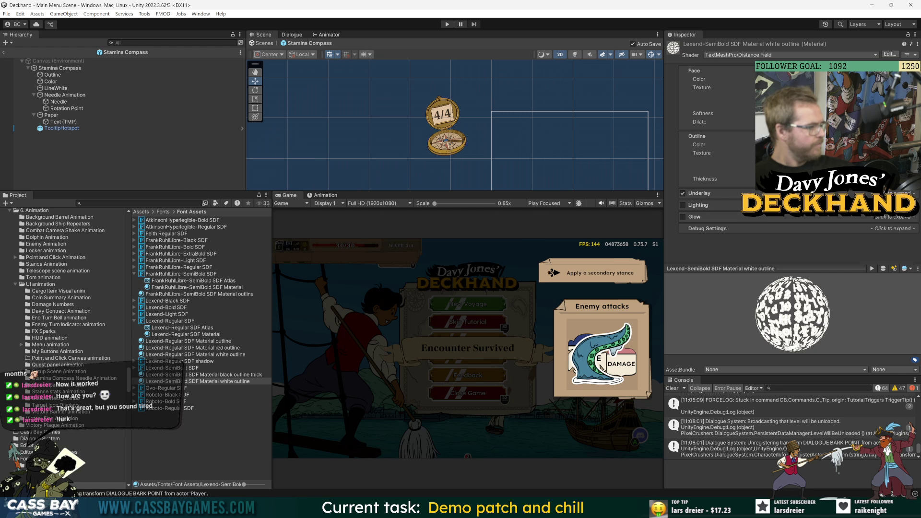
pyautogui.hotkey('ctrl', 'p')
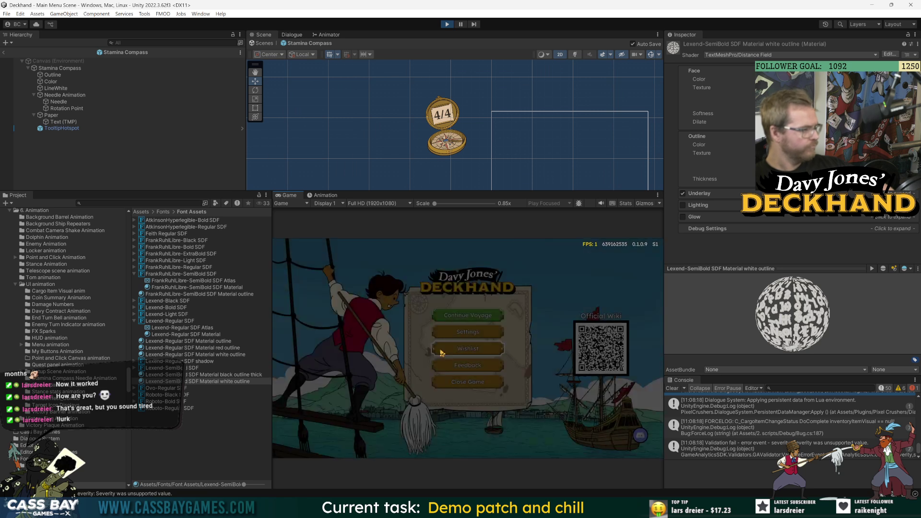
pyautogui.click(468, 315)
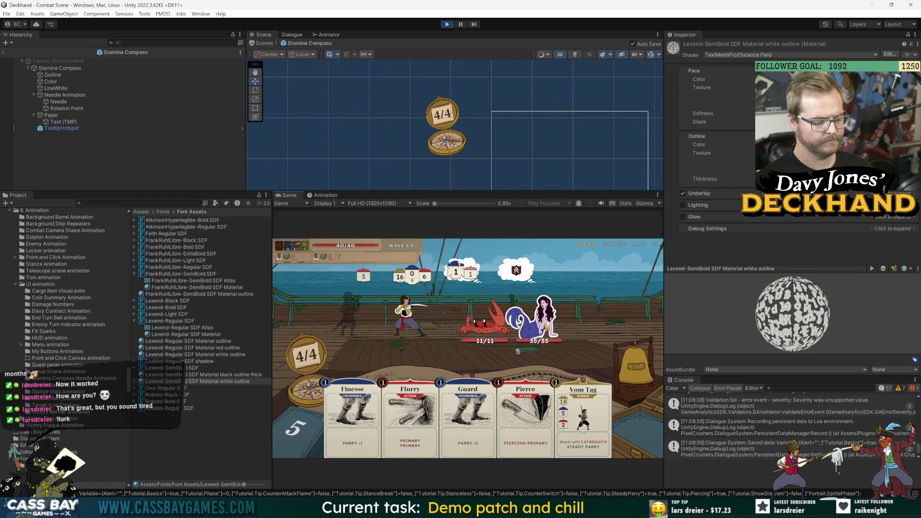
pyautogui.click(792, 406)
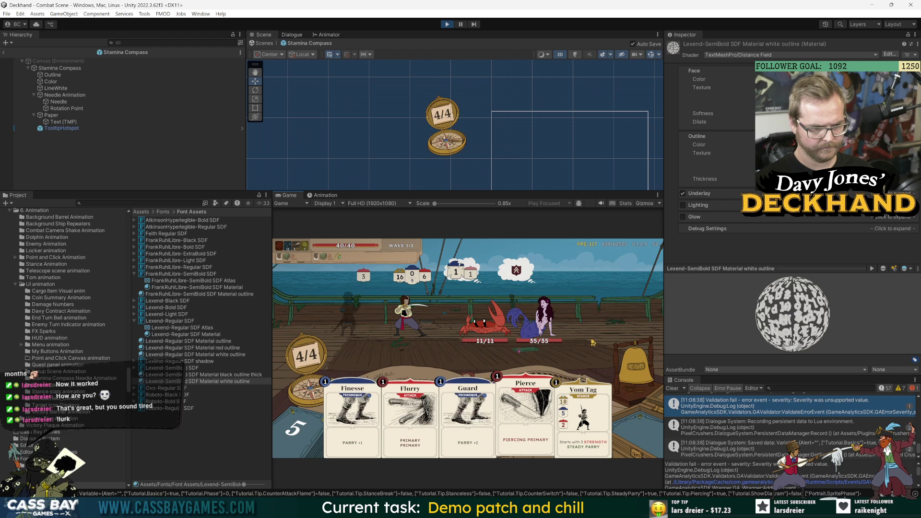
pyautogui.hotkey('ctrl', 'p')
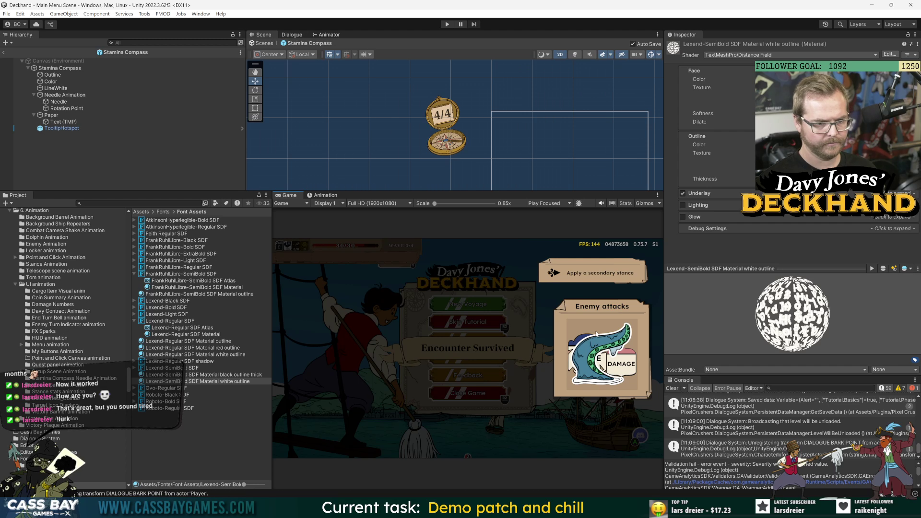
pyautogui.hotkey('ctrl', 'p')
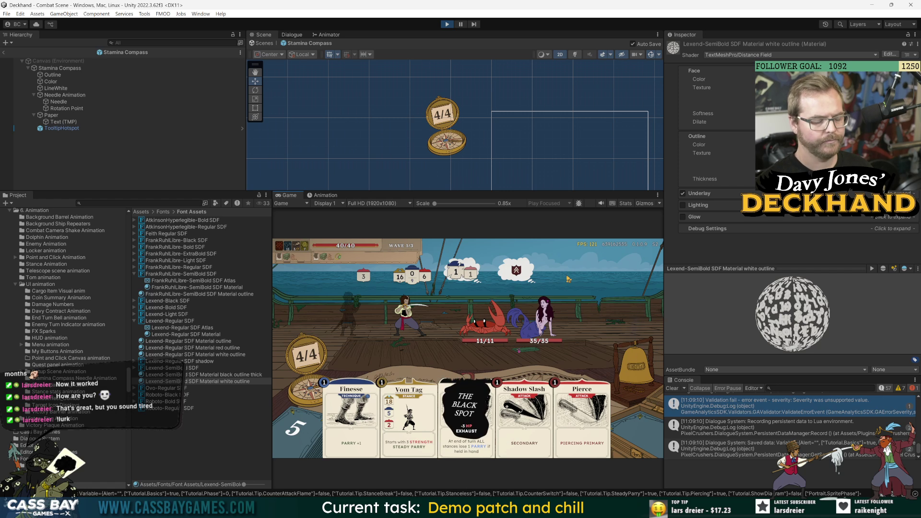
pyautogui.hotkey('ctrl', 'p')
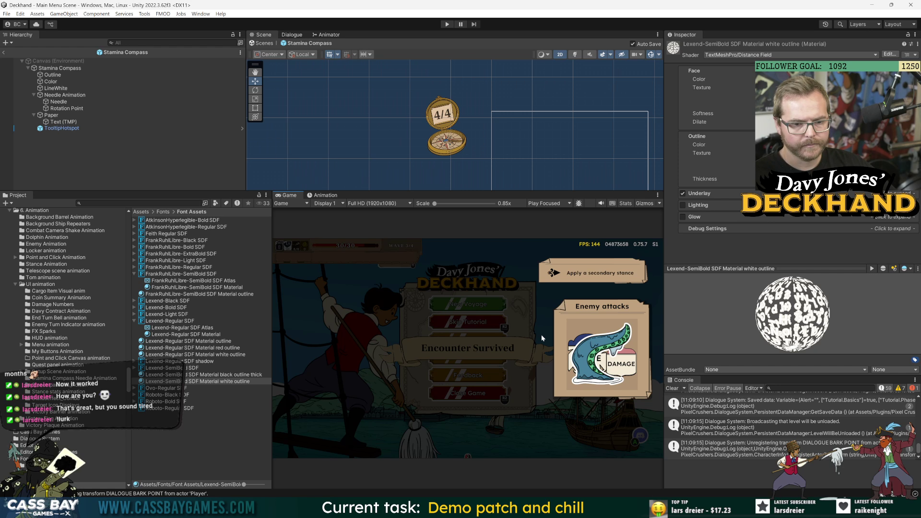
pyautogui.hotkey('ctrl', 'p')
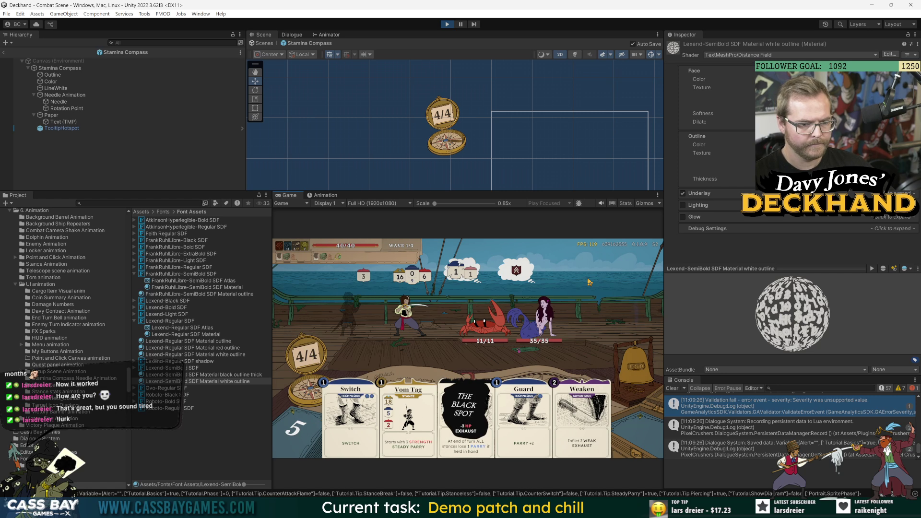
pyautogui.hotkey('ctrl', 'p')
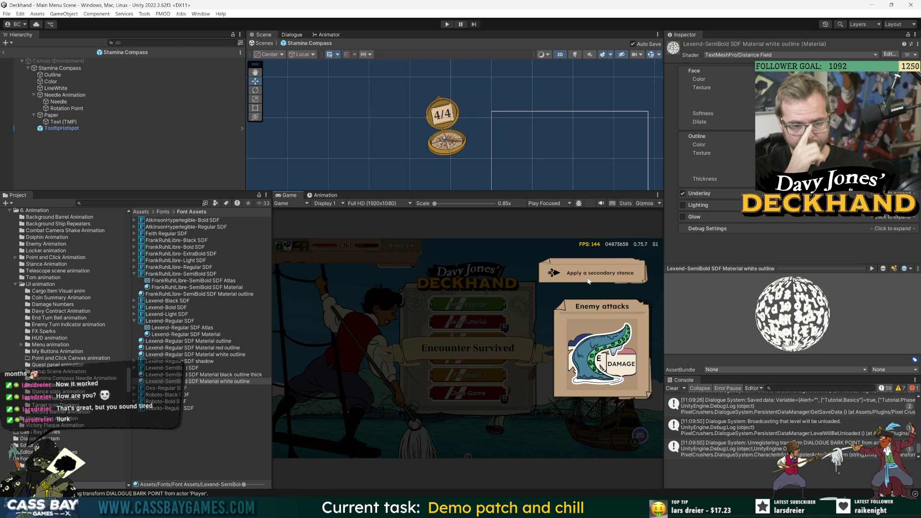
pyautogui.hotkey('ctrl', 'p')
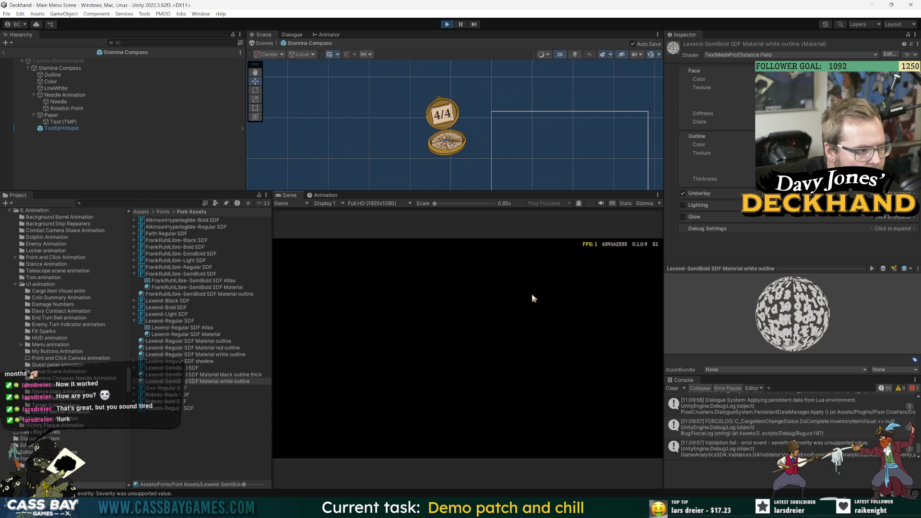
pyautogui.click(468, 316)
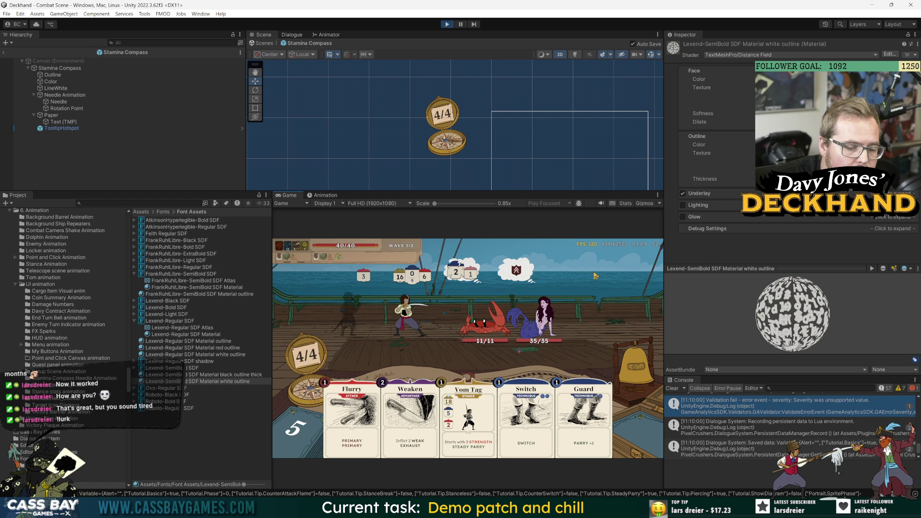
pyautogui.hotkey('ctrl', 'p')
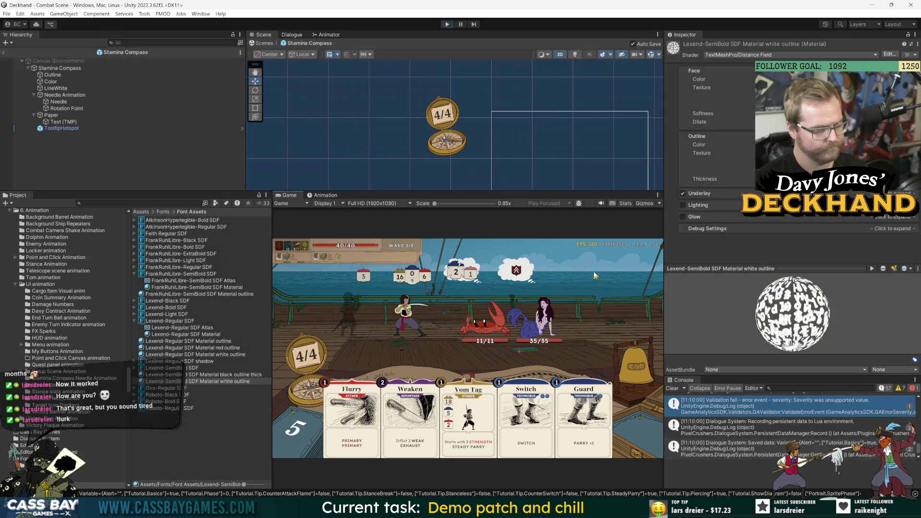
pyautogui.hotkey('ctrl', 'p')
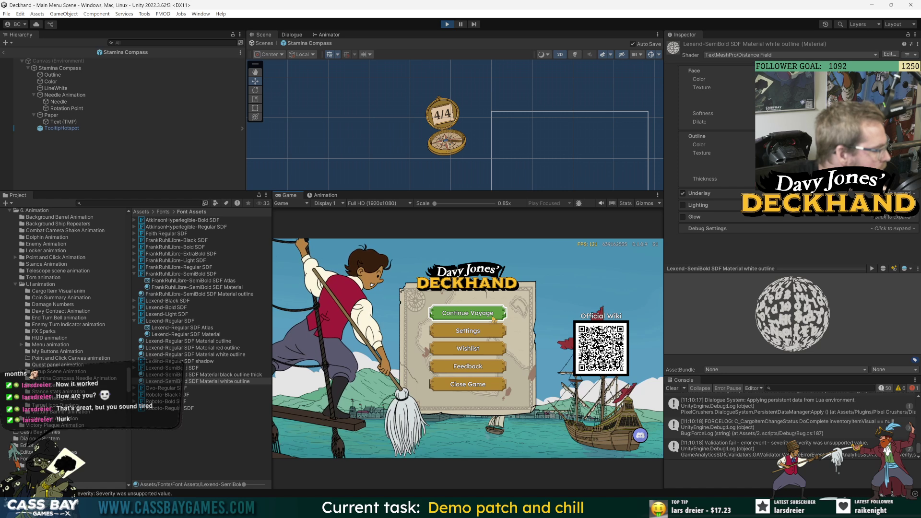
pyautogui.click(494, 319)
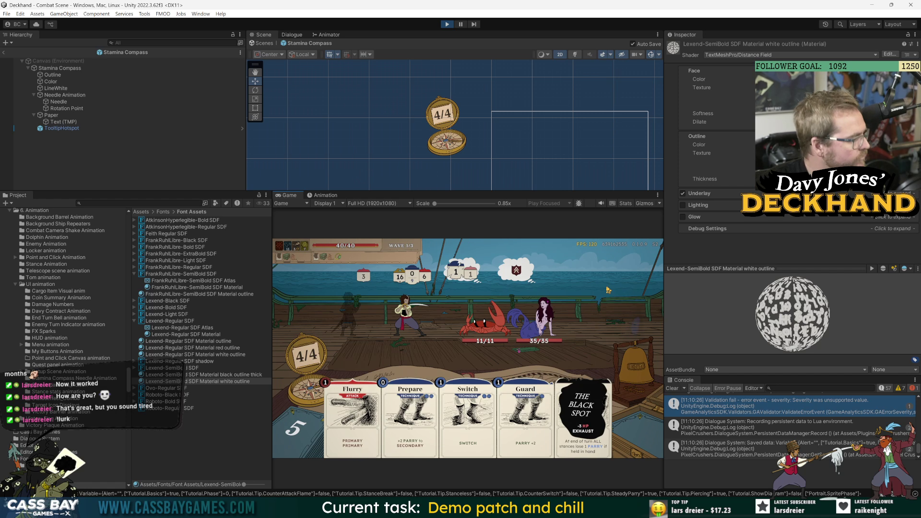
pyautogui.hotkey('ctrl', 'p')
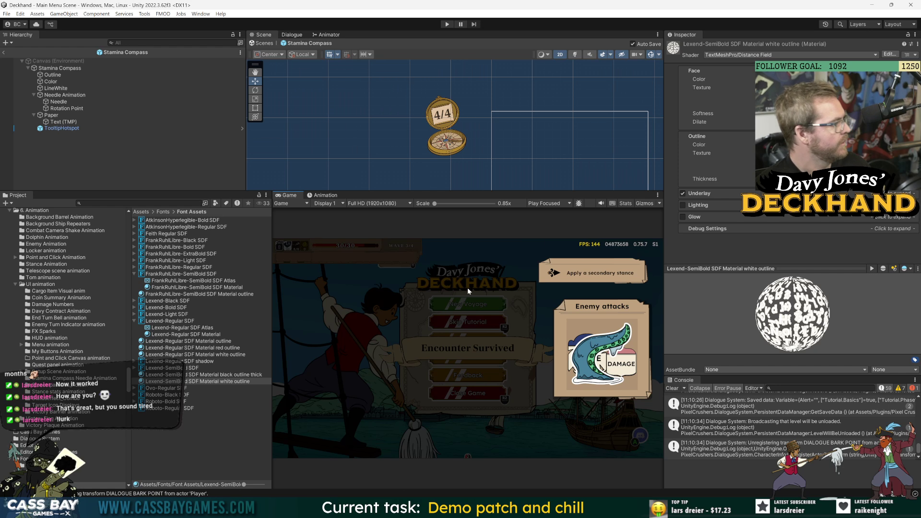